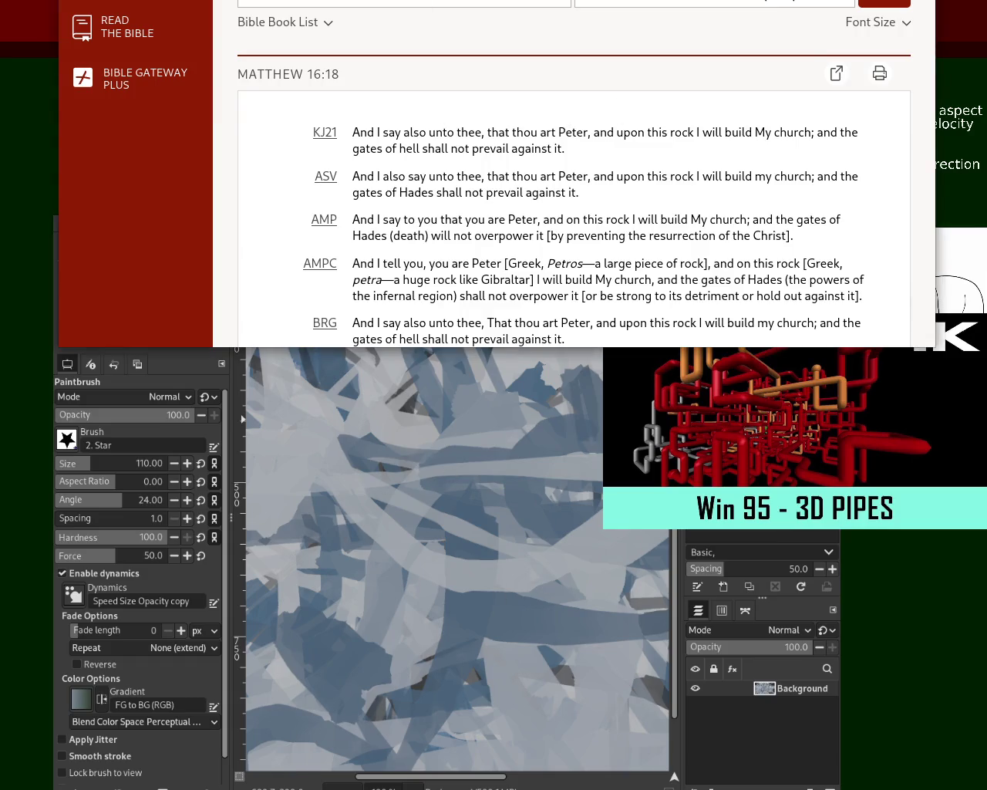
Search the web for 'second maccabees', then refine the search to 'second death bible'
key("ctrl+t")
type("second maccabees")
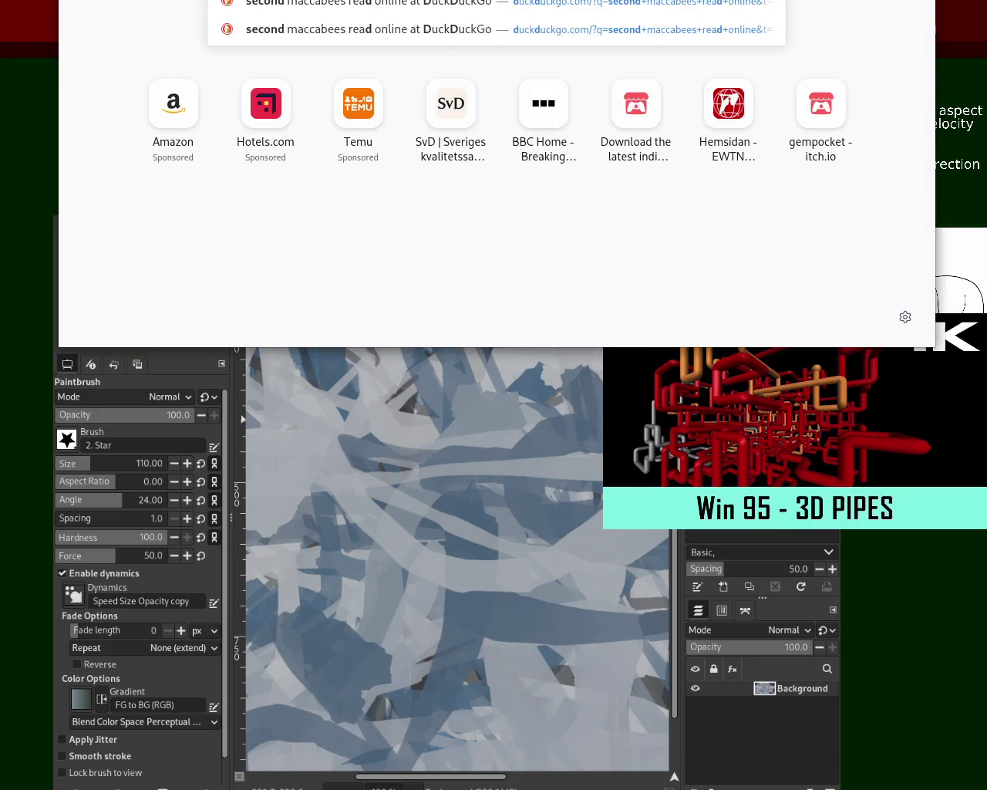
key("Return")
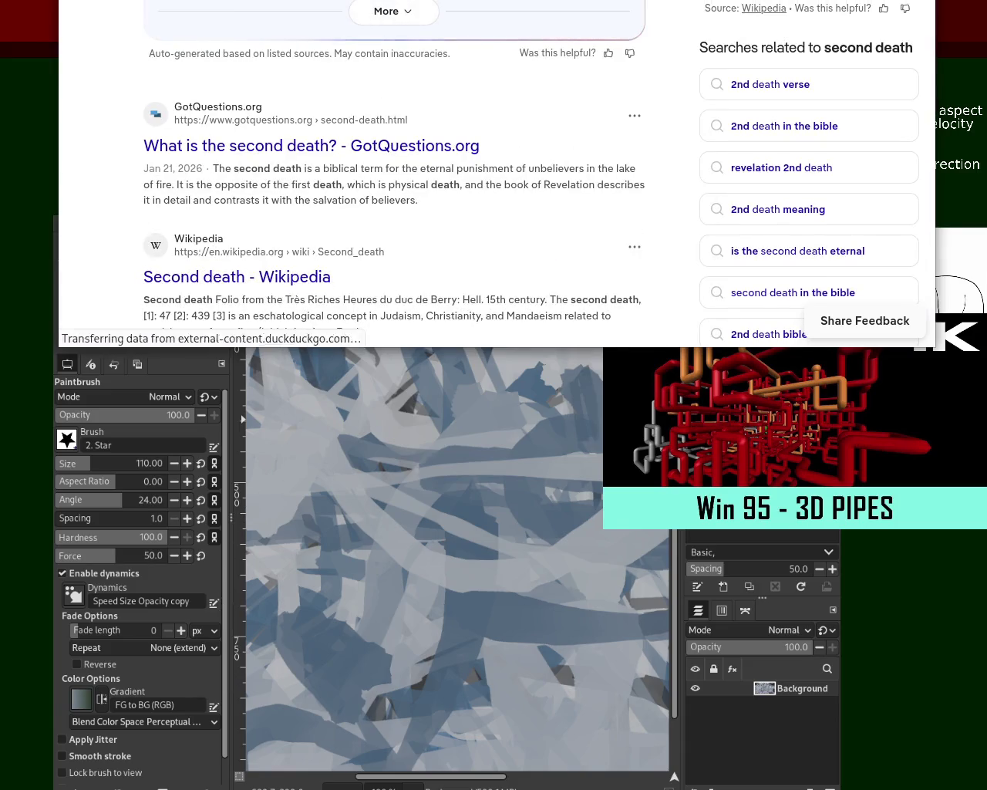
key("ctrl+l")
type("b")
key("Escape")
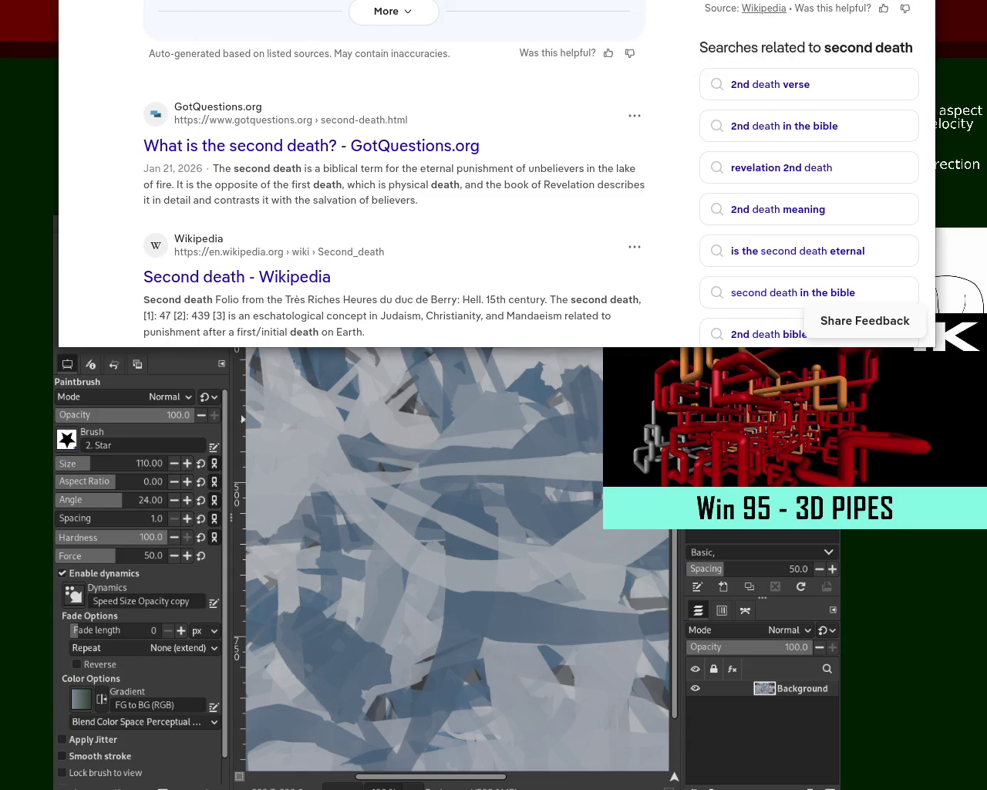
key("F5")
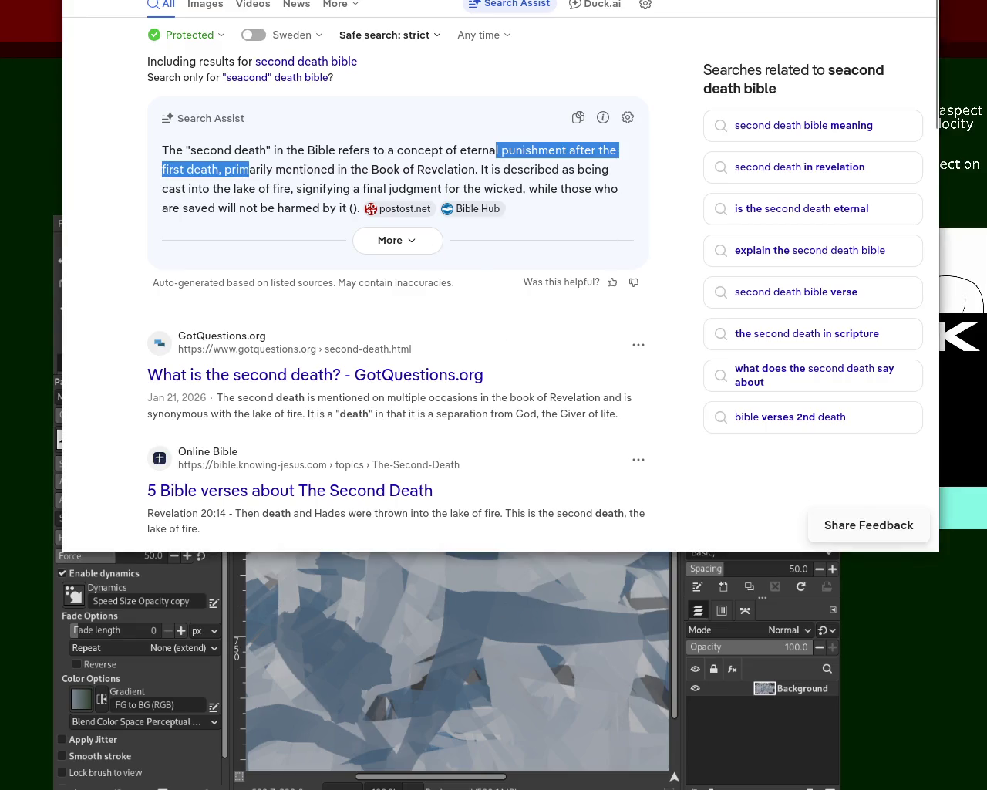
Return to the Matthew 16:18 comparison and select the KJ21 rendering of the verse
key("alt+Tab")
left_click_drag(365, 337, 781, 362)
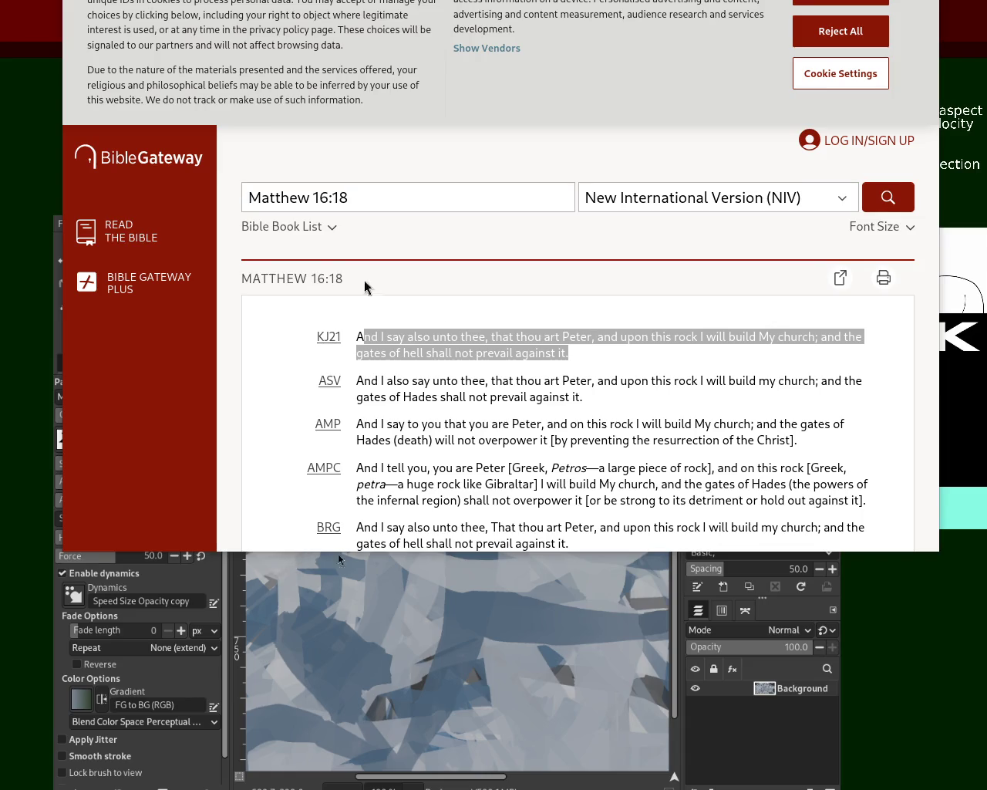
key("alt+Tab")
Search DuckDuckGo for 'zechariah sticks', then refine it to 'zechariah sticks 30 silver'
key("ctrl+t")
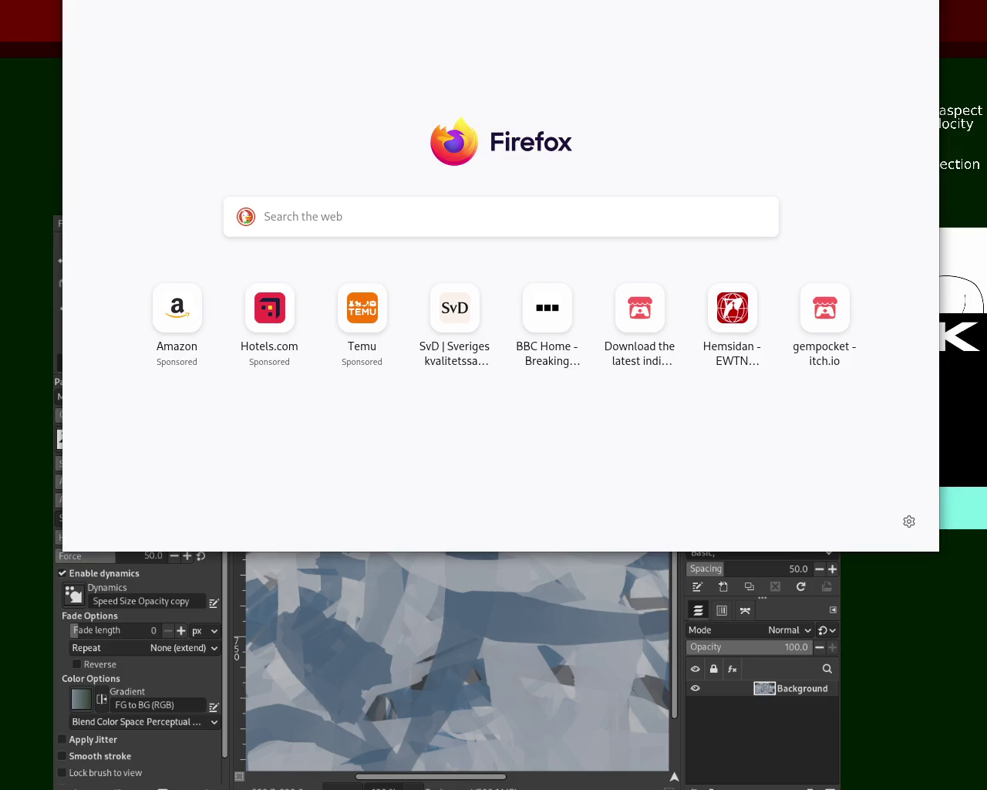
key("Return")
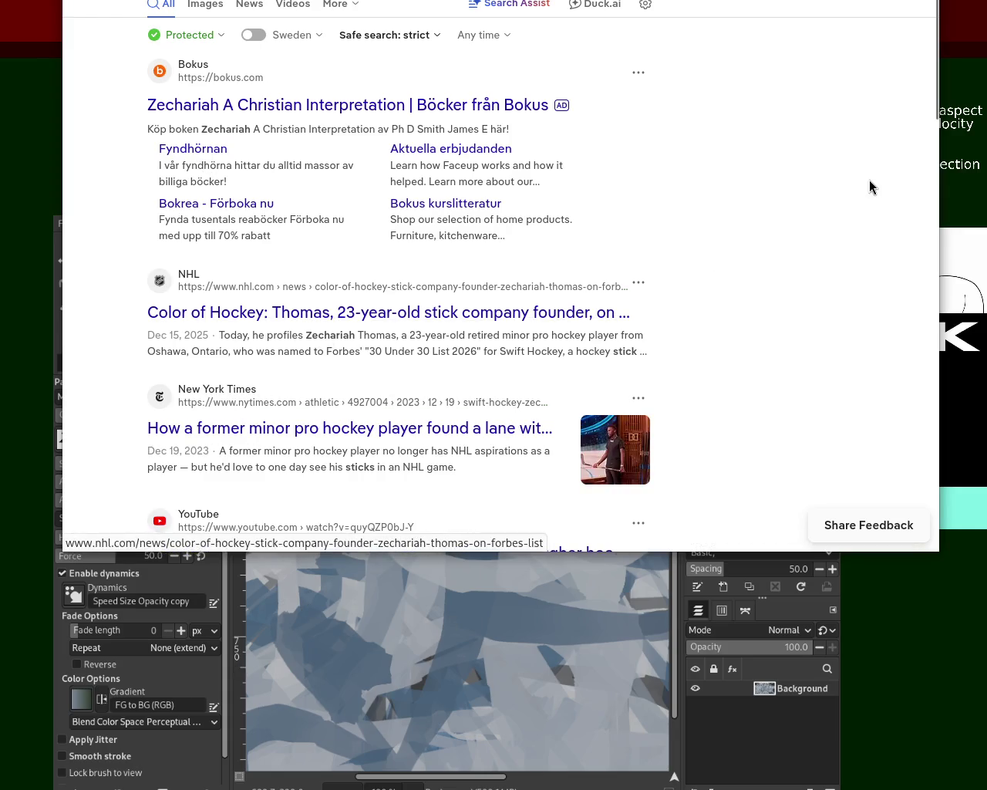
mouse_move(935, 108)
left_mouse_down()
mouse_move(944, 256)
mouse_move(939, 100)
left_mouse_up()
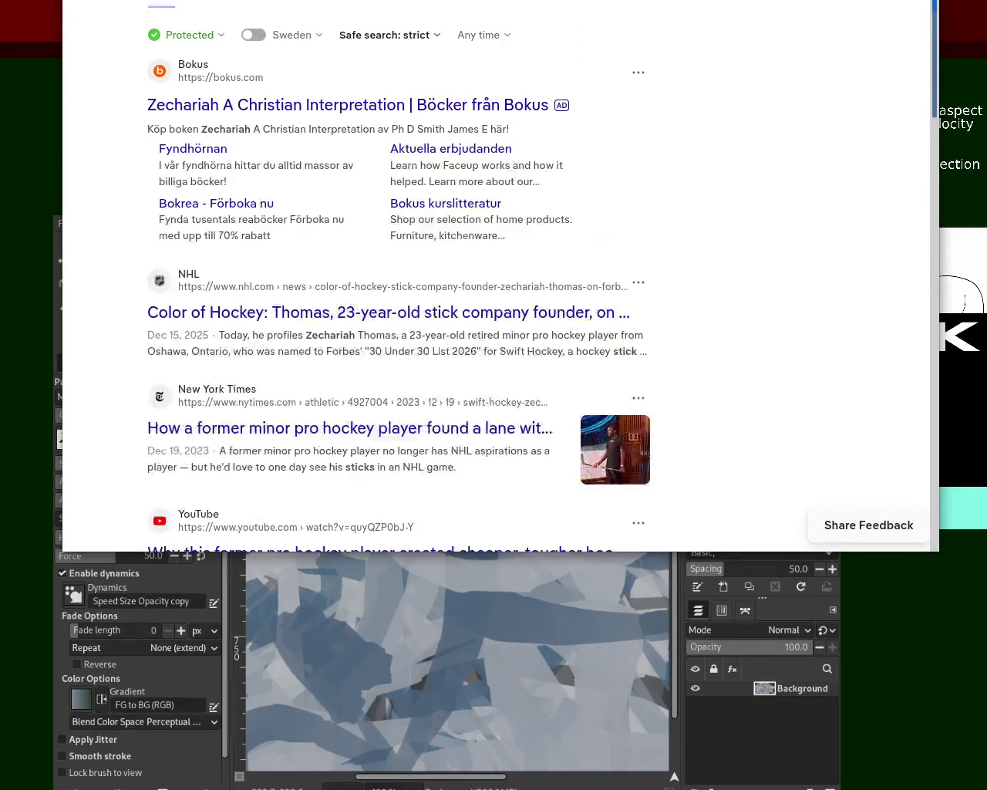
type("3")
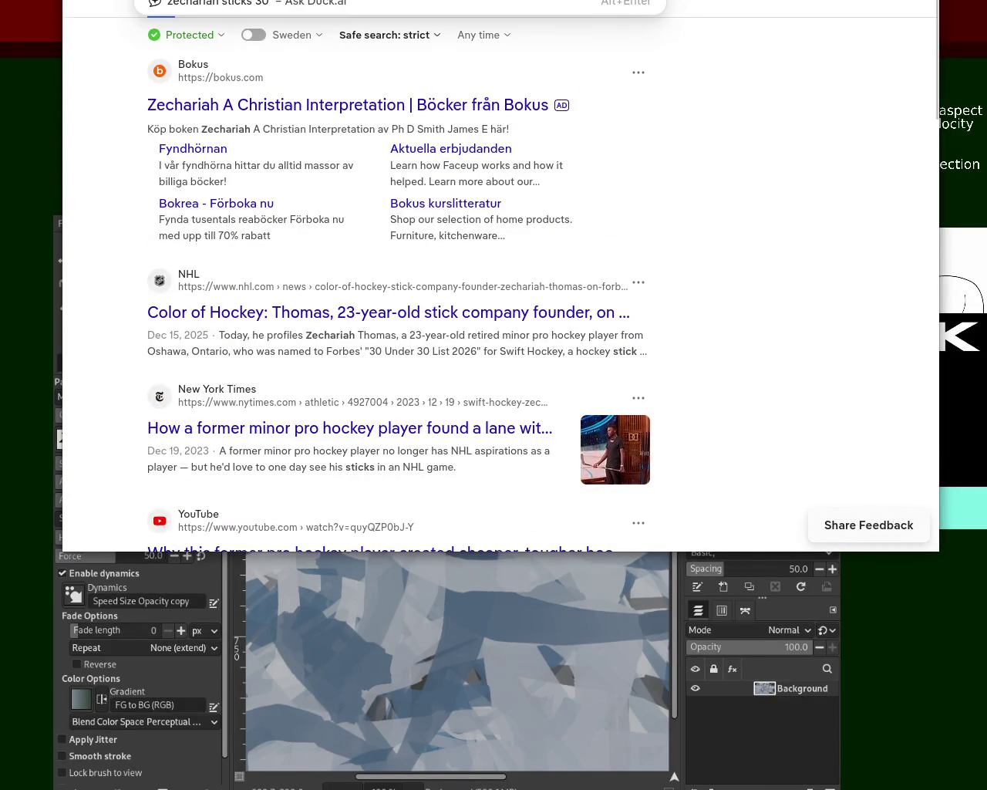
type("0 silver")
key("Return")
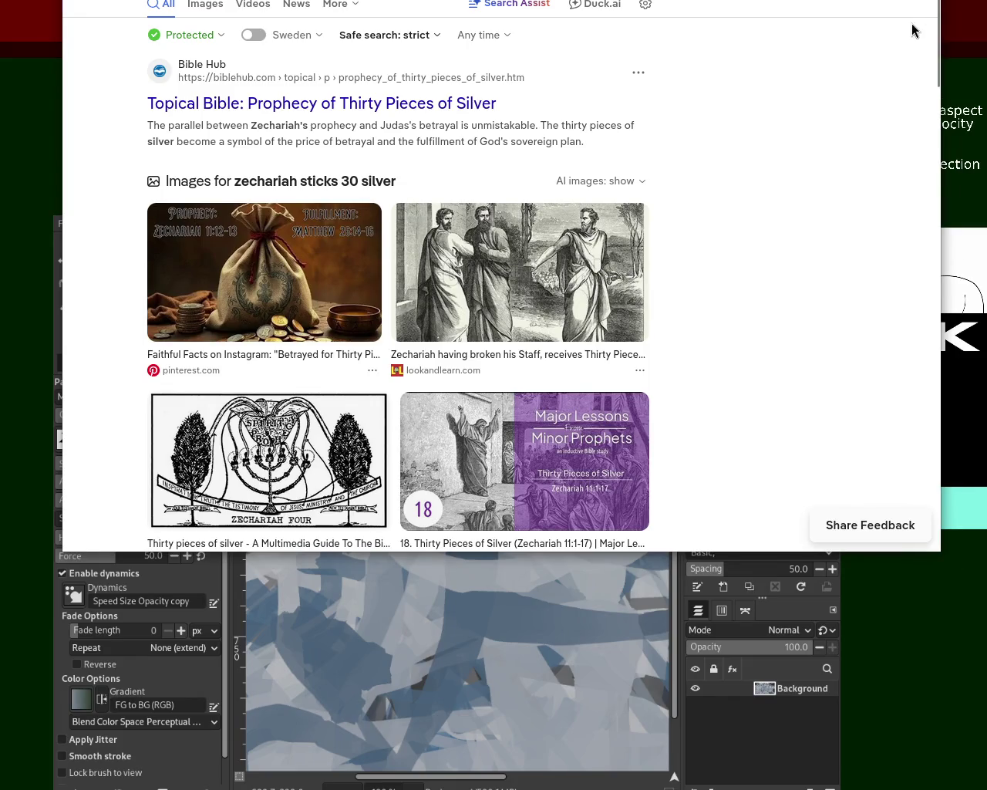
scroll(914, 131, "down", 5)
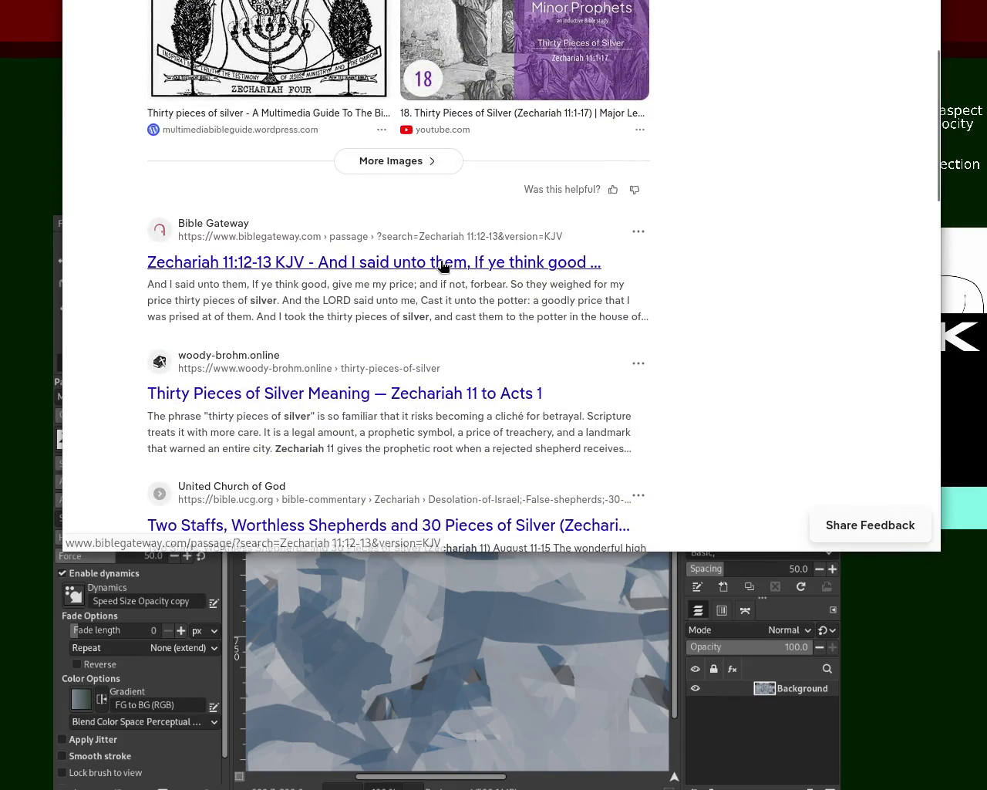
Open the Zechariah 11:12-13 KJV passage and select the opening words of verse 13
left_click(443, 264)
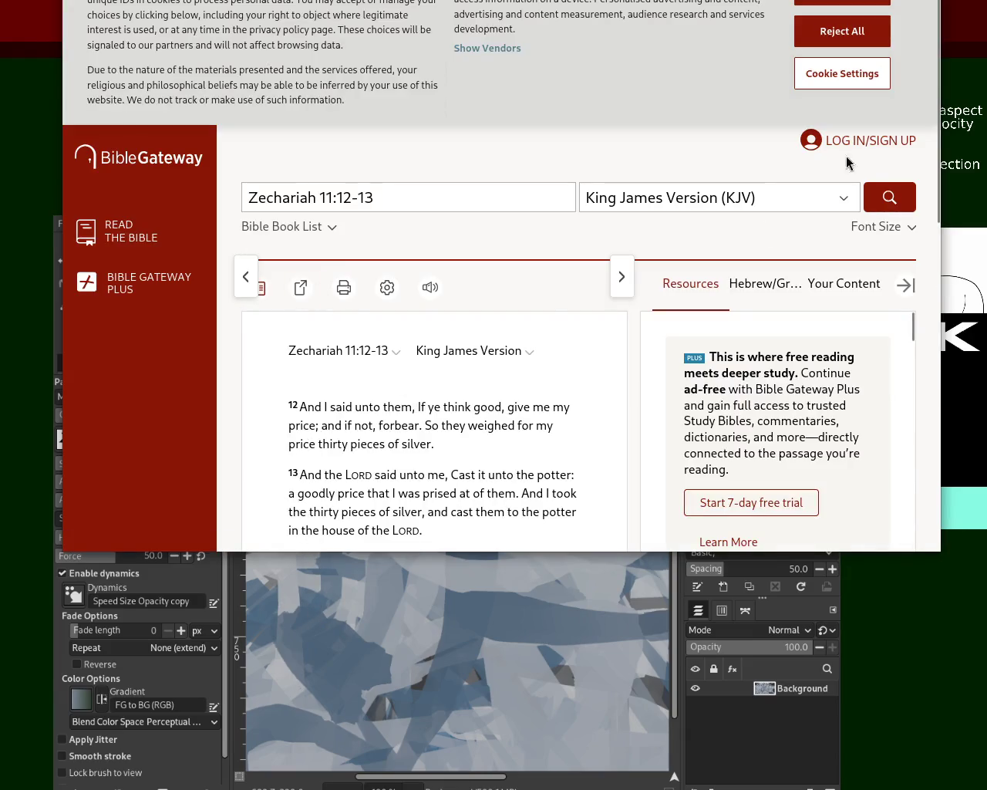
left_click_drag(937, 72, 930, 232)
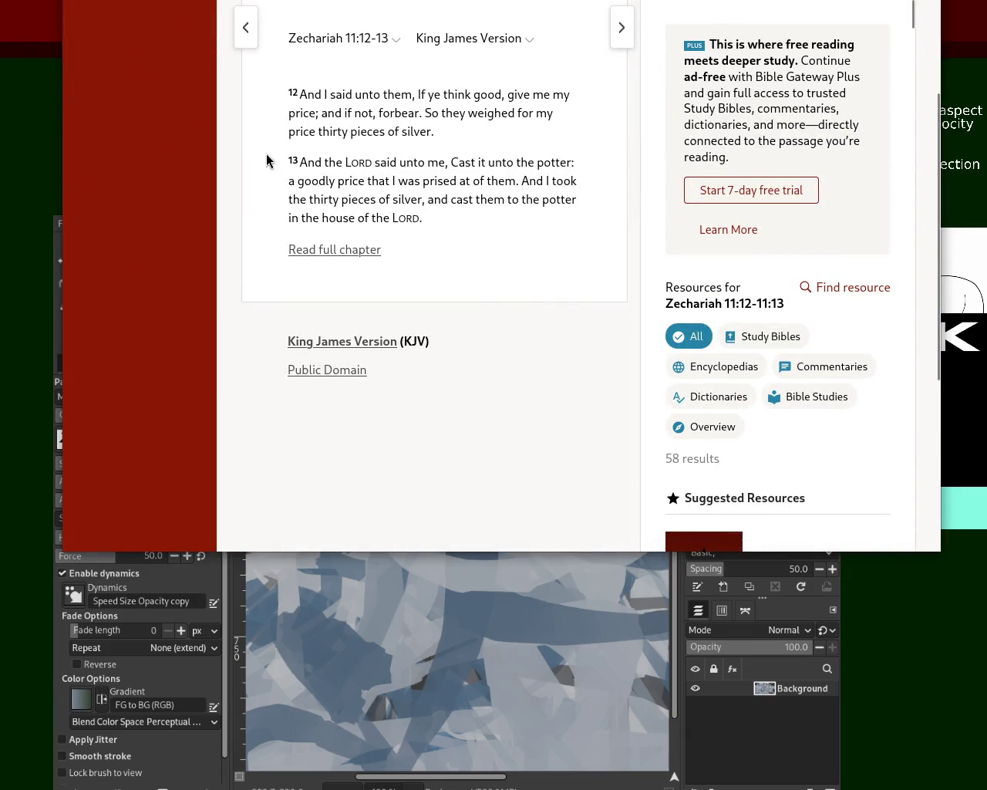
mouse_move(328, 161)
left_mouse_down()
mouse_move(563, 181)
mouse_move(528, 183)
mouse_move(551, 199)
left_mouse_up()
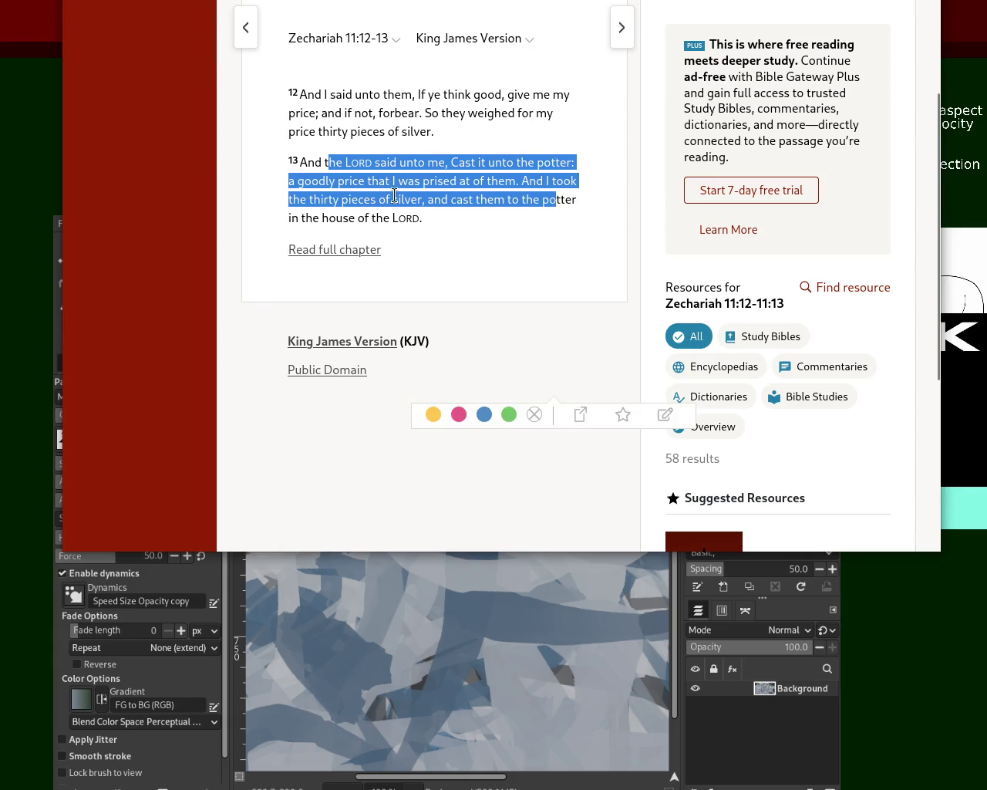
left_click(316, 164)
mouse_move(307, 163)
left_mouse_down()
mouse_move(547, 160)
mouse_move(317, 201)
mouse_move(298, 183)
mouse_move(578, 183)
mouse_move(318, 200)
mouse_move(583, 197)
mouse_move(414, 220)
mouse_move(462, 210)
left_mouse_up()
left_click(462, 211)
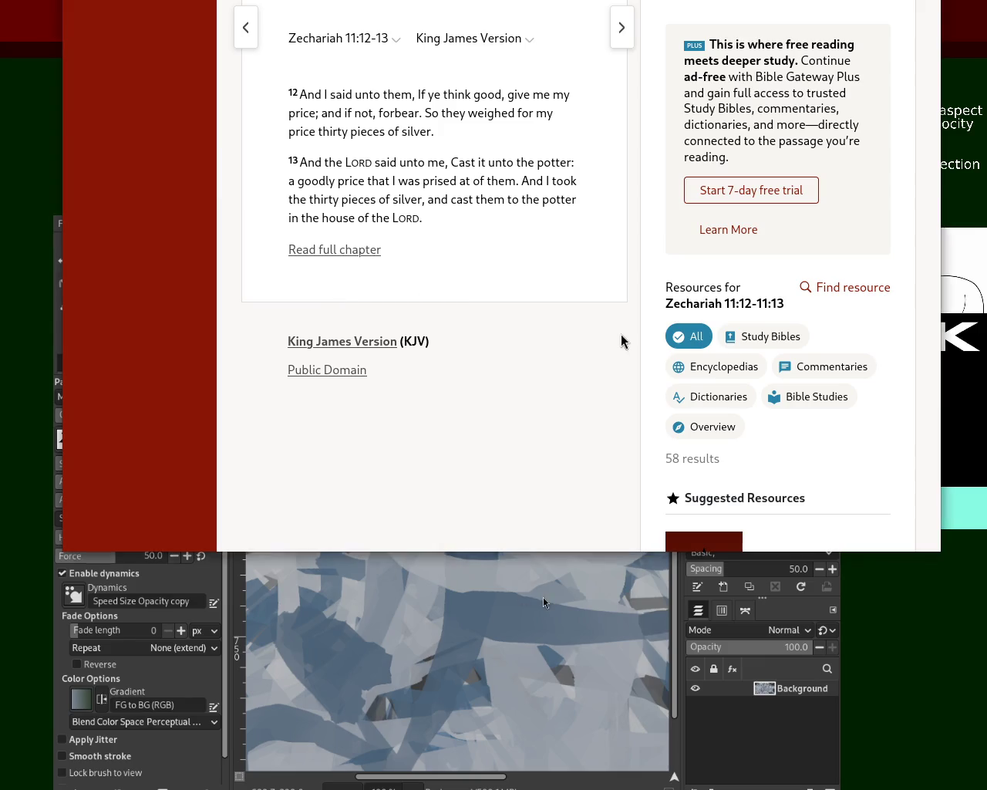
Search the web for 'judas bought land 30 silver' in a new tab
key("ctrl+t")
type("judas")
key("Return")
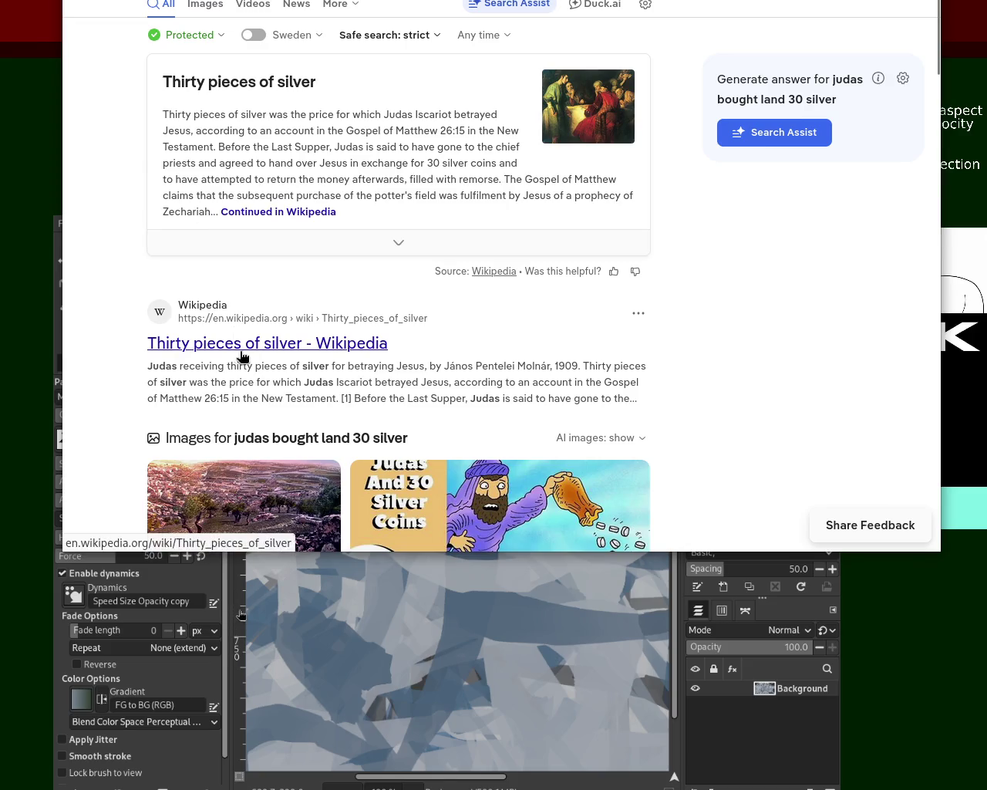
Open the Thirty pieces of silver Wikipedia article and find 'potter' on the page
left_click(283, 221)
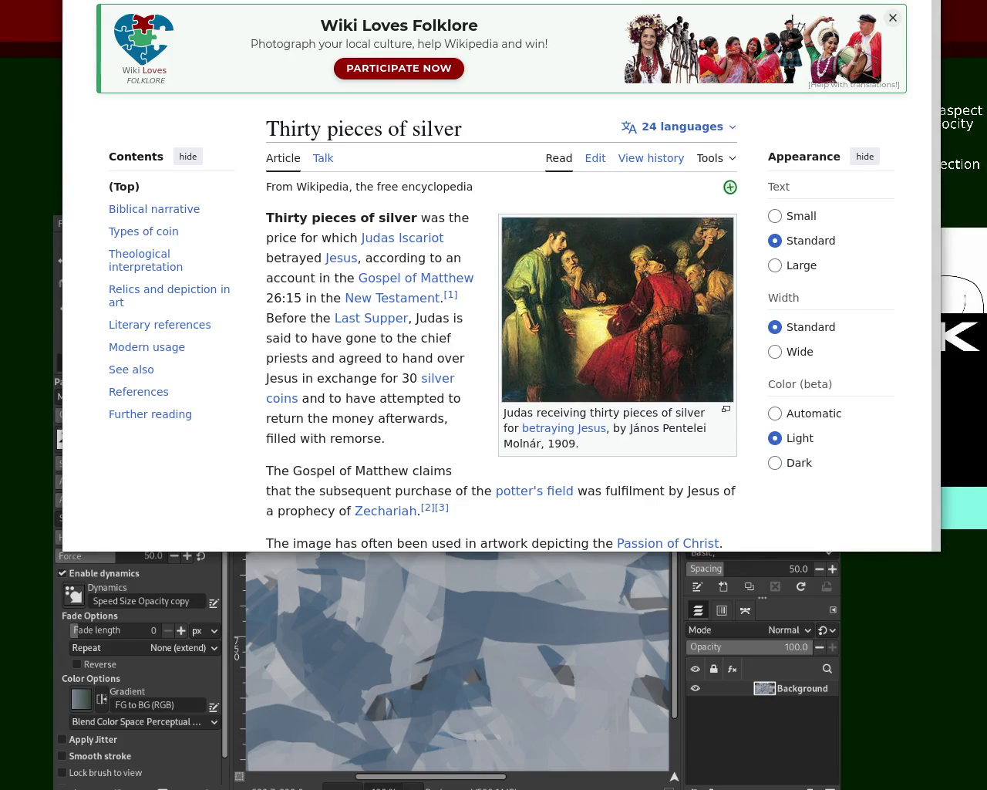
scroll(494, 309, "down", 3)
key("ctrl+f")
type("ptii")
key("BackSpace")
type("i")
key("BackSpace")
key("BackSpace")
key("BackSpace")
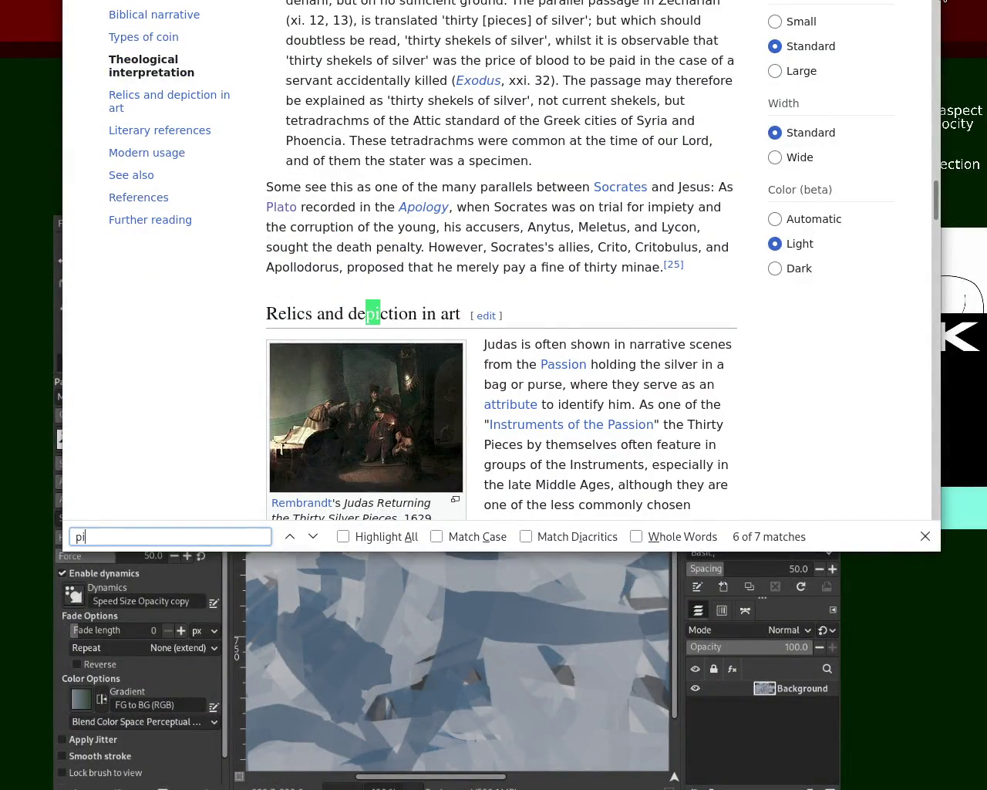
type("otter")
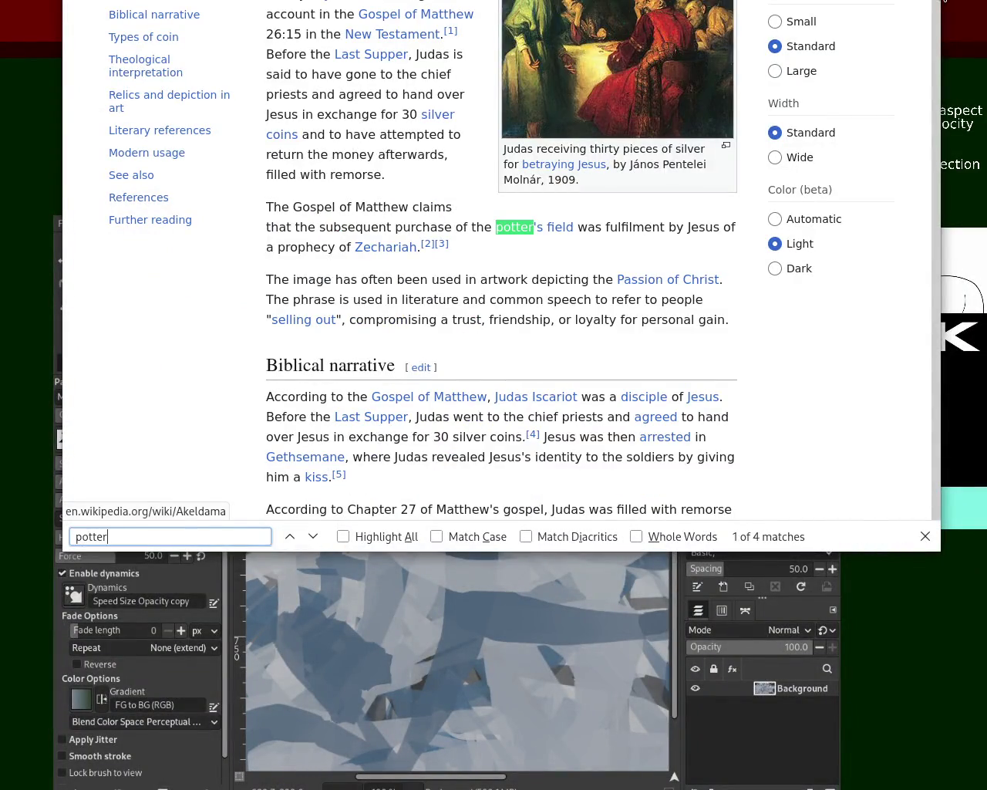
Select the Gospel of Matthew paragraph about the potter's field, then return to Zechariah
mouse_move(274, 206)
left_mouse_down()
mouse_move(391, 205)
mouse_move(377, 221)
left_mouse_up()
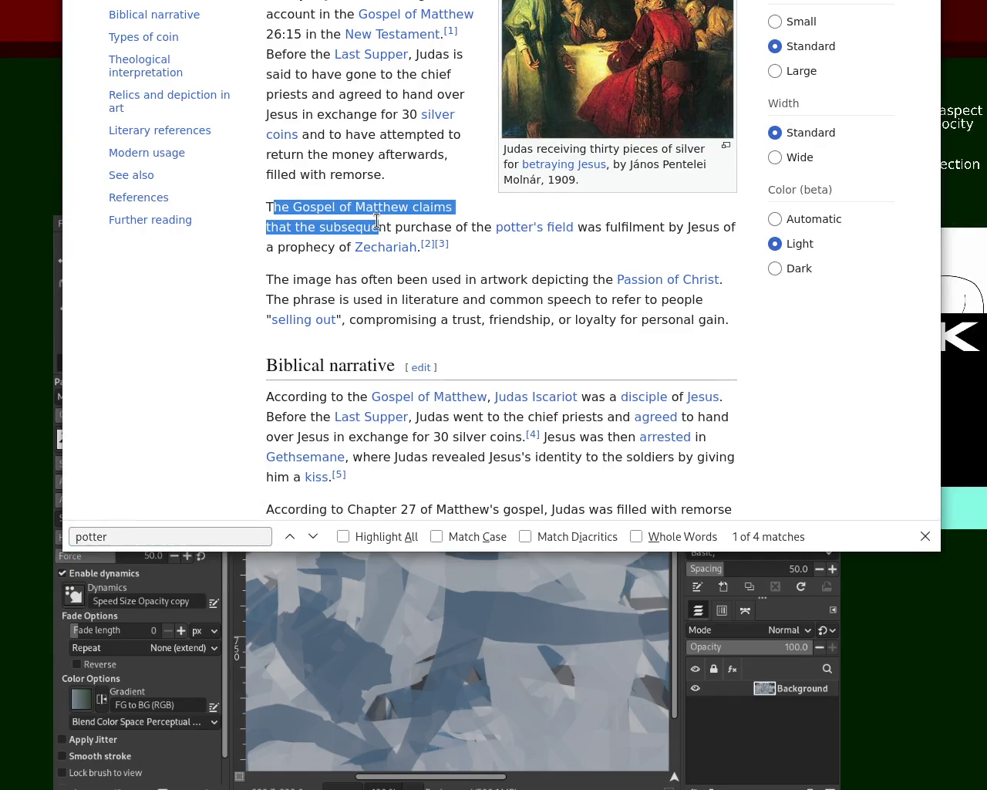
mouse_move(377, 222)
left_mouse_down()
mouse_move(738, 227)
mouse_move(331, 249)
mouse_move(466, 258)
left_mouse_up()
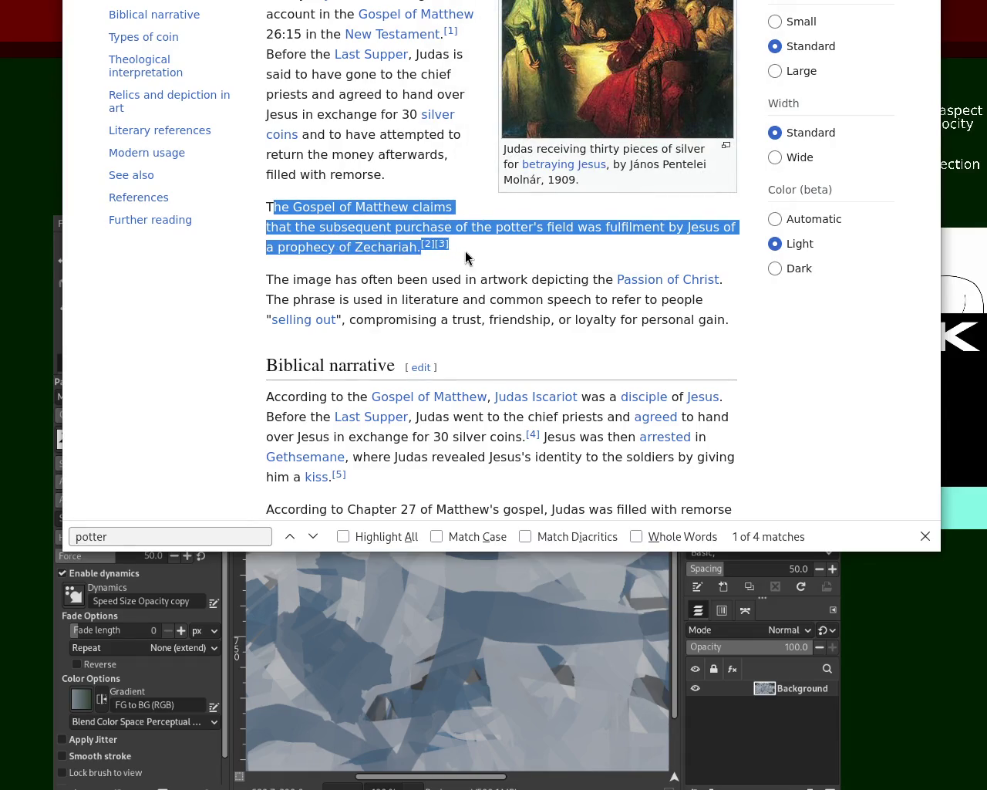
left_click(469, 255)
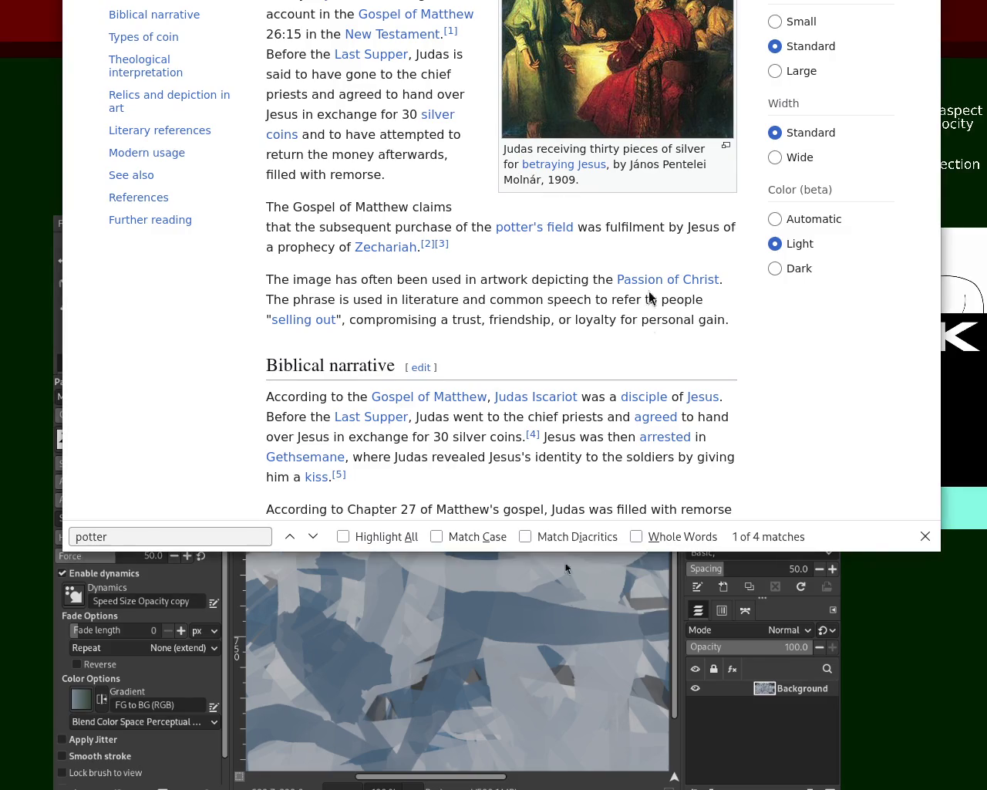
key("ctrl+Tab")
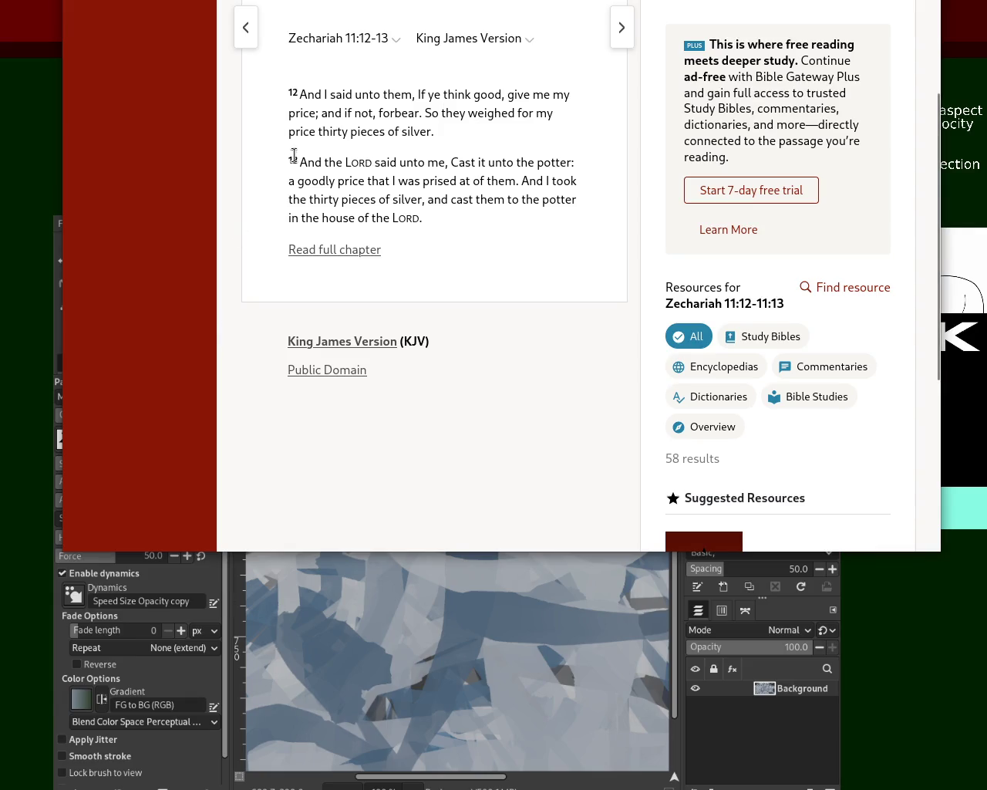
Select the opening text of Zechariah 11 verses 12 and 13
left_click_drag(301, 94, 469, 94)
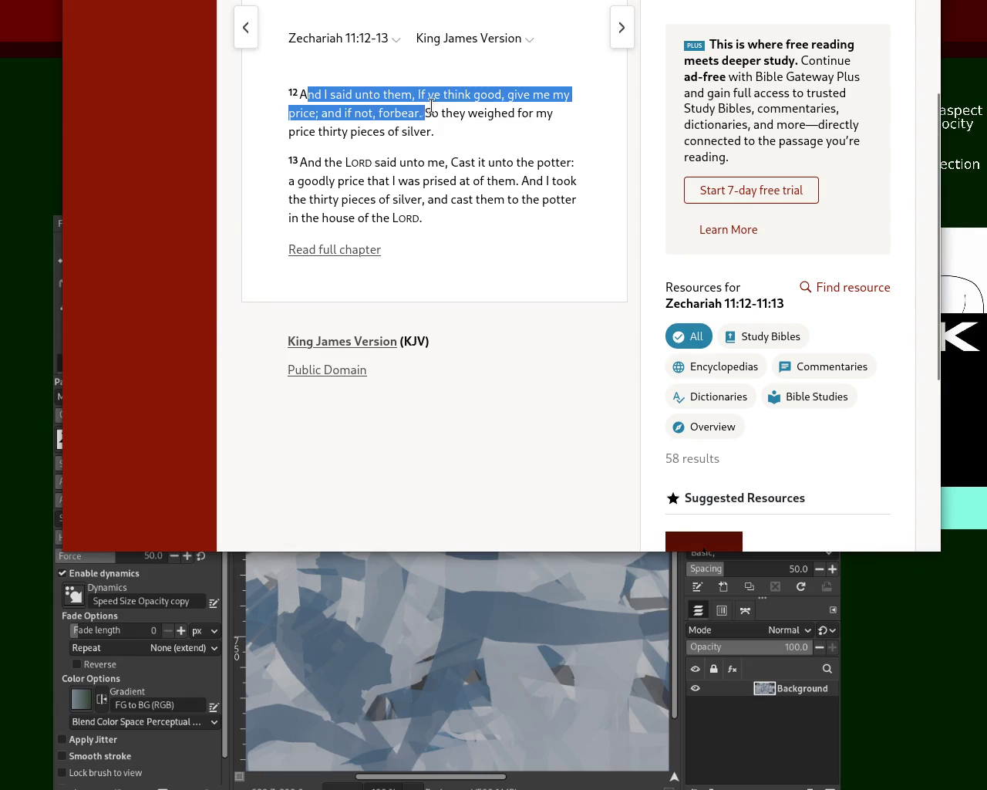
left_click(381, 161)
left_click_drag(300, 162, 513, 162)
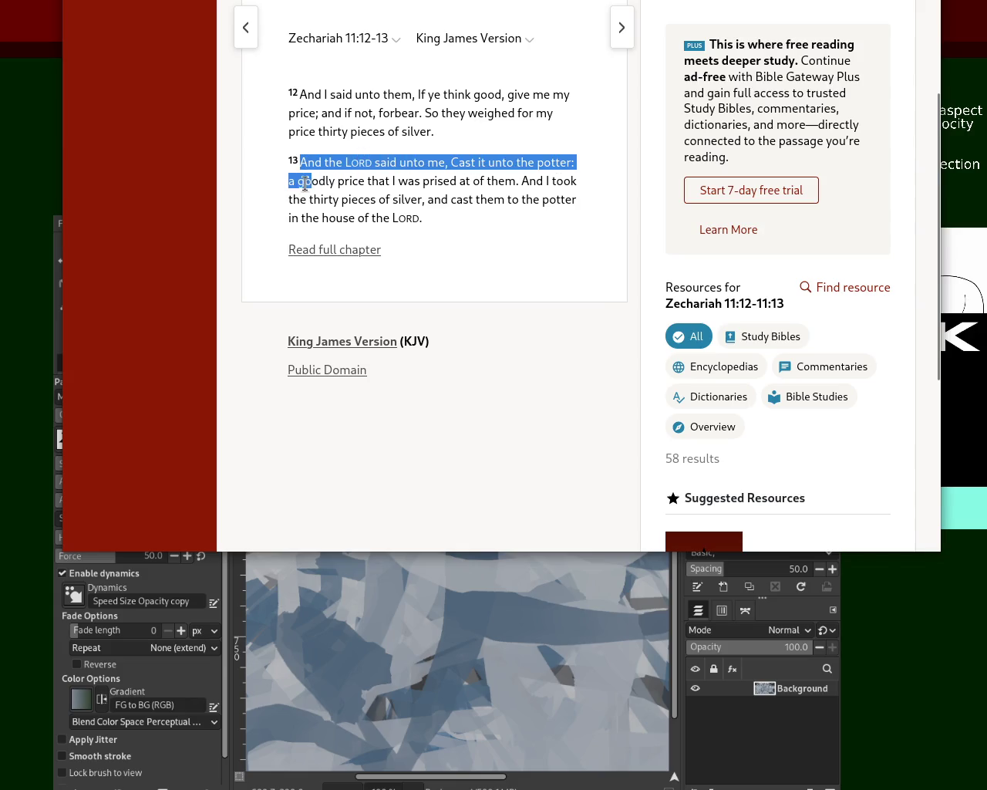
mouse_move(512, 162)
left_mouse_down()
mouse_move(381, 183)
mouse_move(511, 197)
mouse_move(493, 200)
left_mouse_up()
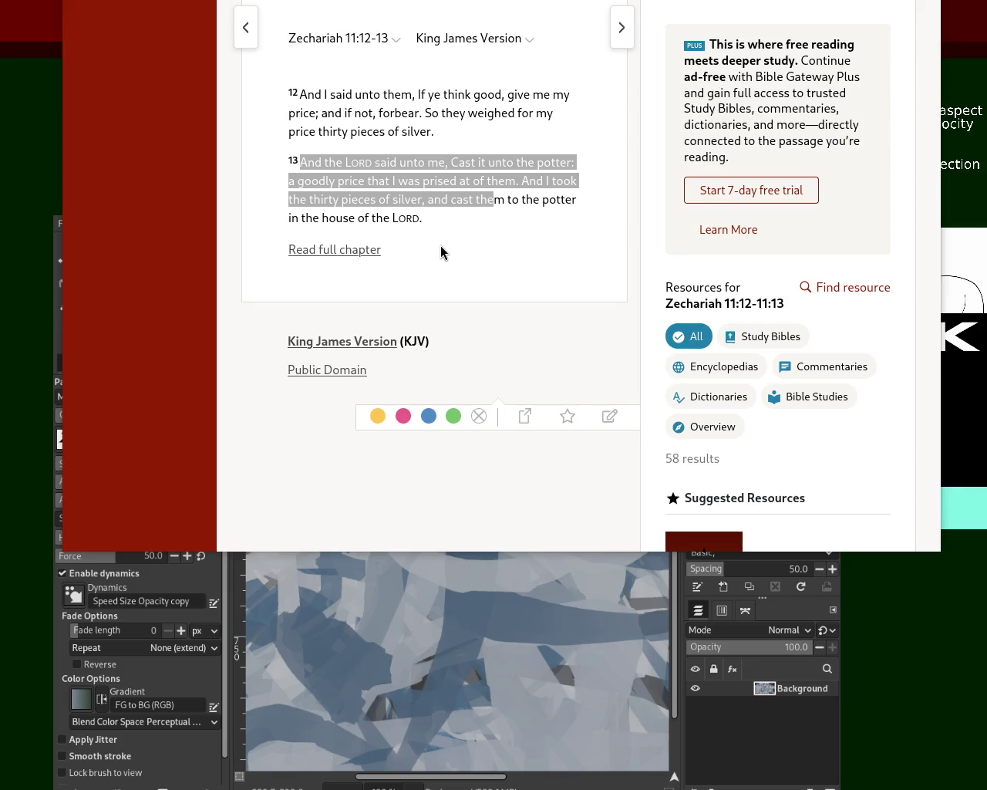
Highlight part of verse 13, then select the Wikipedia sentence about the potter's field
left_click(699, 414)
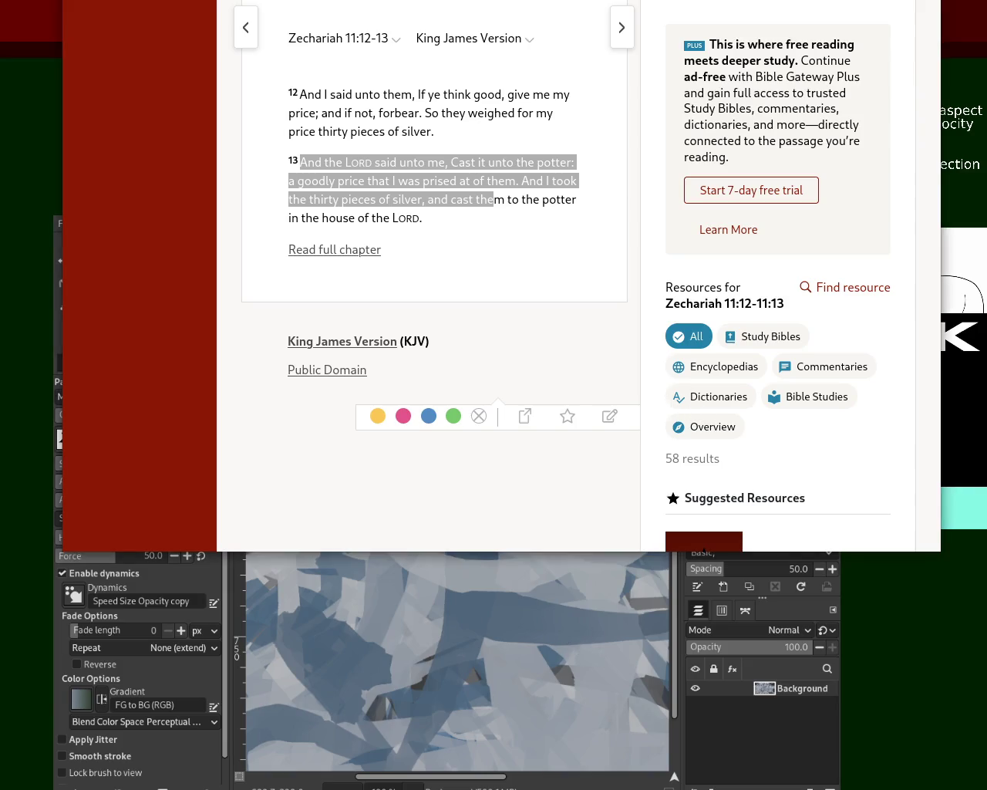
left_click_drag(458, 199, 463, 180)
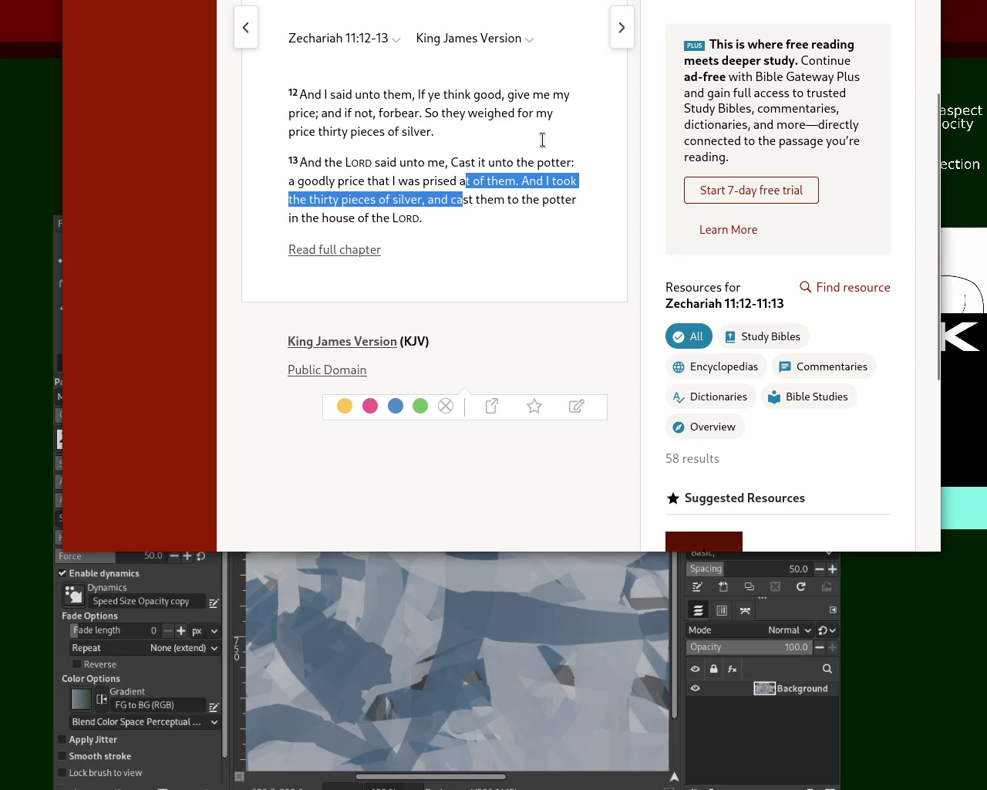
key("ctrl+Tab")
left_click_drag(279, 227, 715, 243)
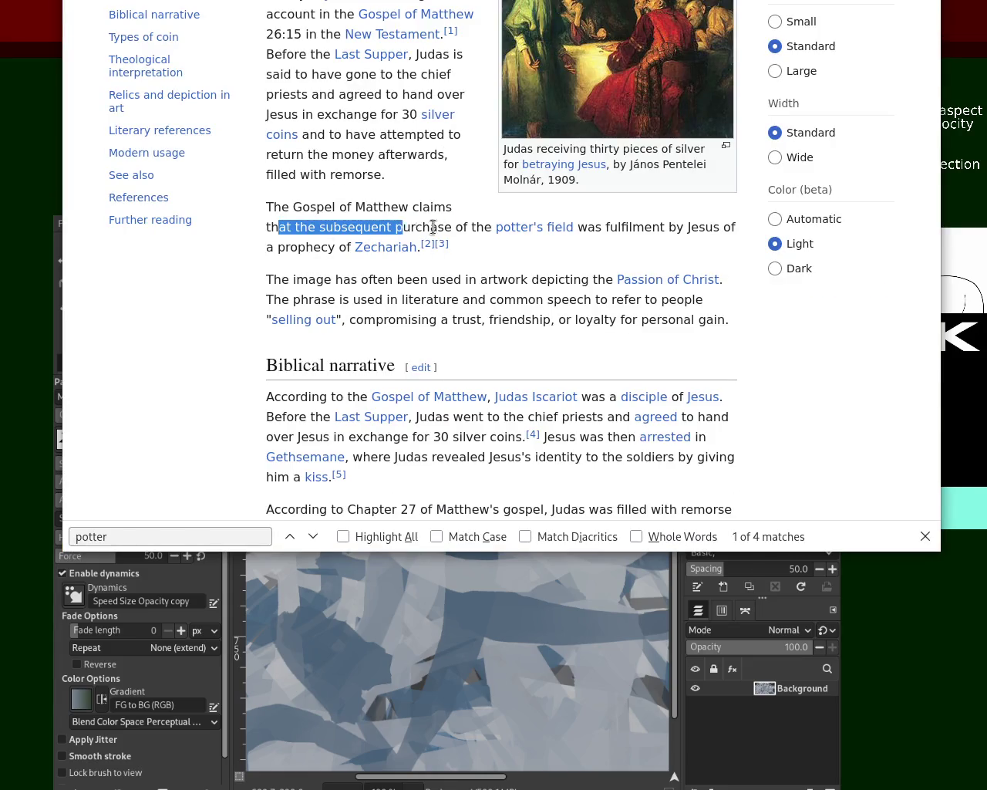
Return to the Bible Gateway Zechariah 11:12-13 KJV tab and open the full Zechariah 11 chapter
key("alt+Tab")
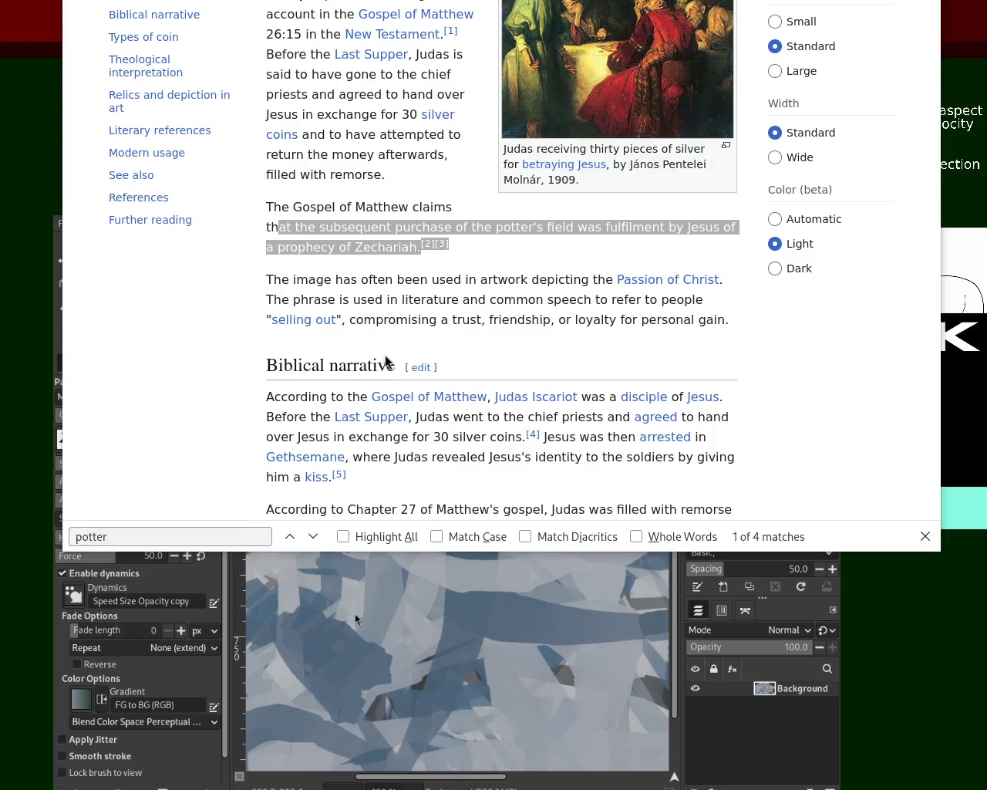
key("alt+Tab")
key("ctrl+Tab")
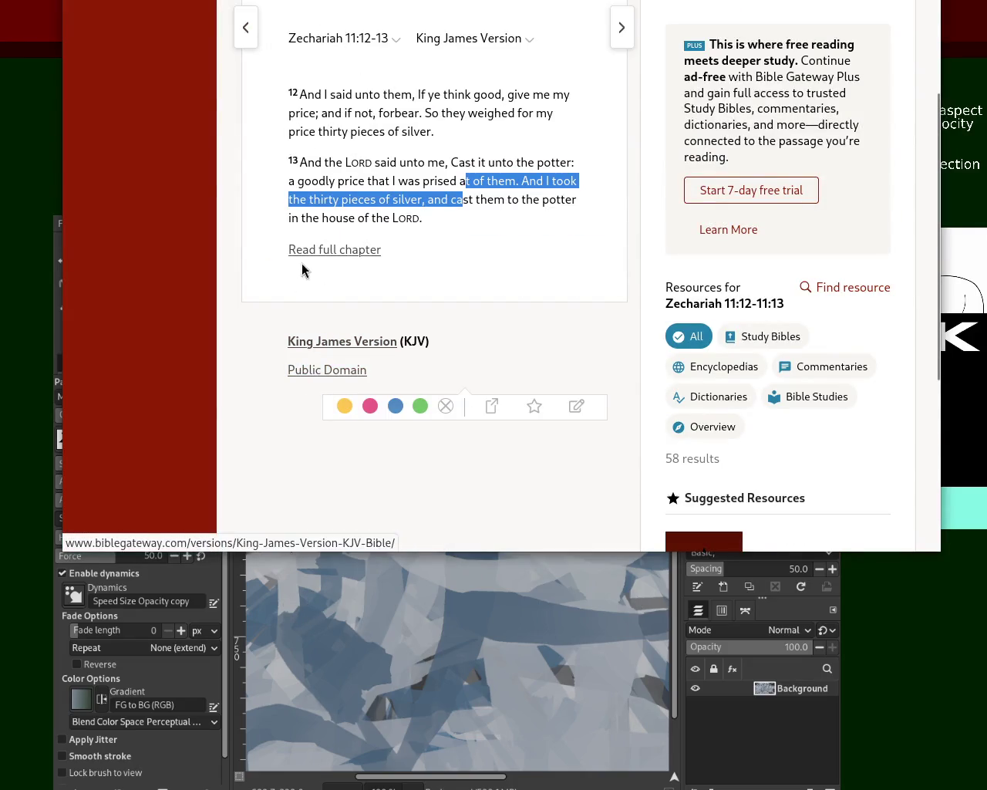
left_click(351, 250)
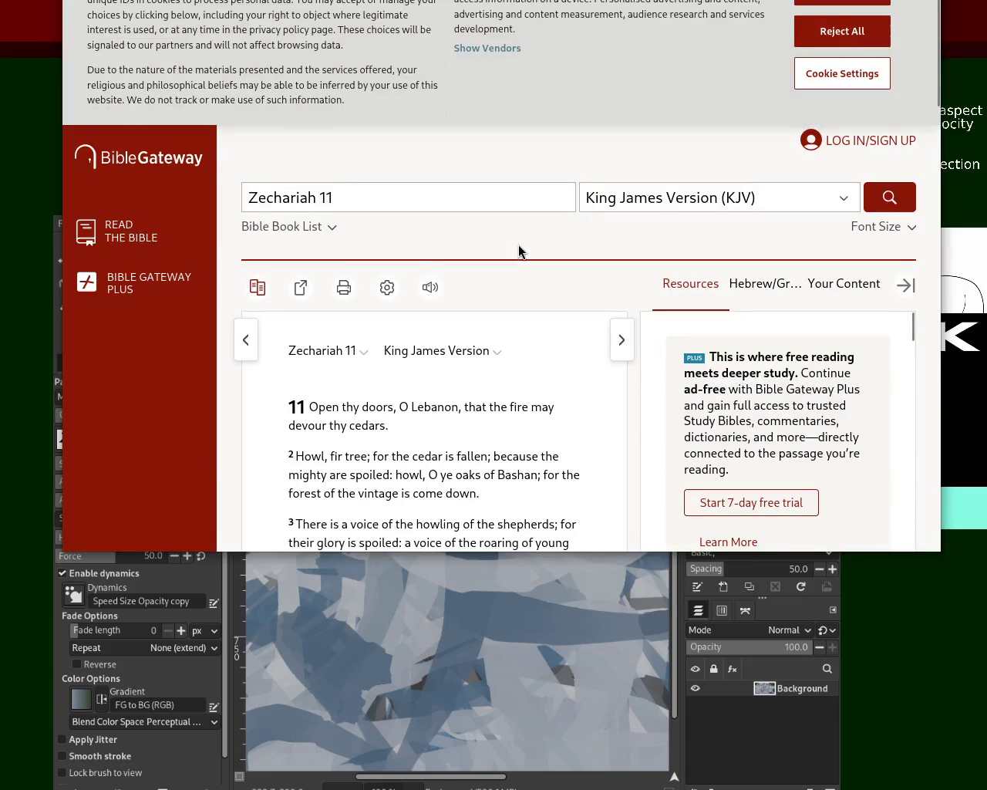
Search the Zechariah 11 page for 'sticks'
key("ctrl+f")
type("sticks")
key("BackSpace")
key("BackSpace")
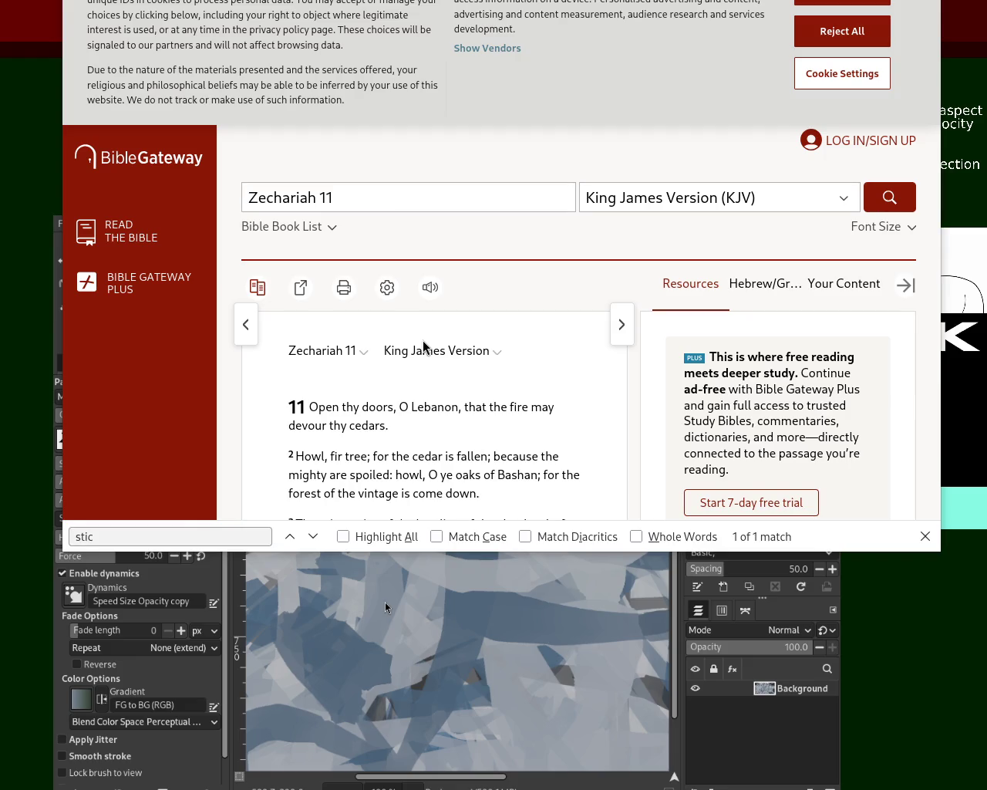
Search Bible Gateway for 'Zechariah' and open Zechariah chapter 1
left_click(374, 197)
key("BackSpace")
key("BackSpace")
key("BackSpace")
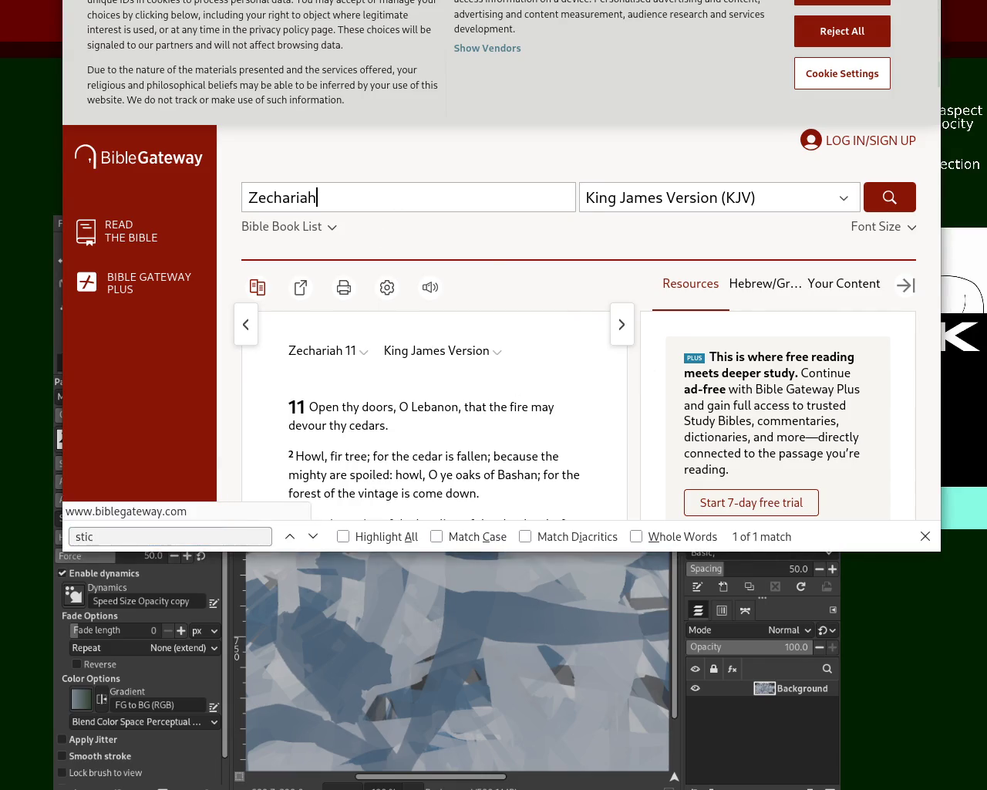
key("Return")
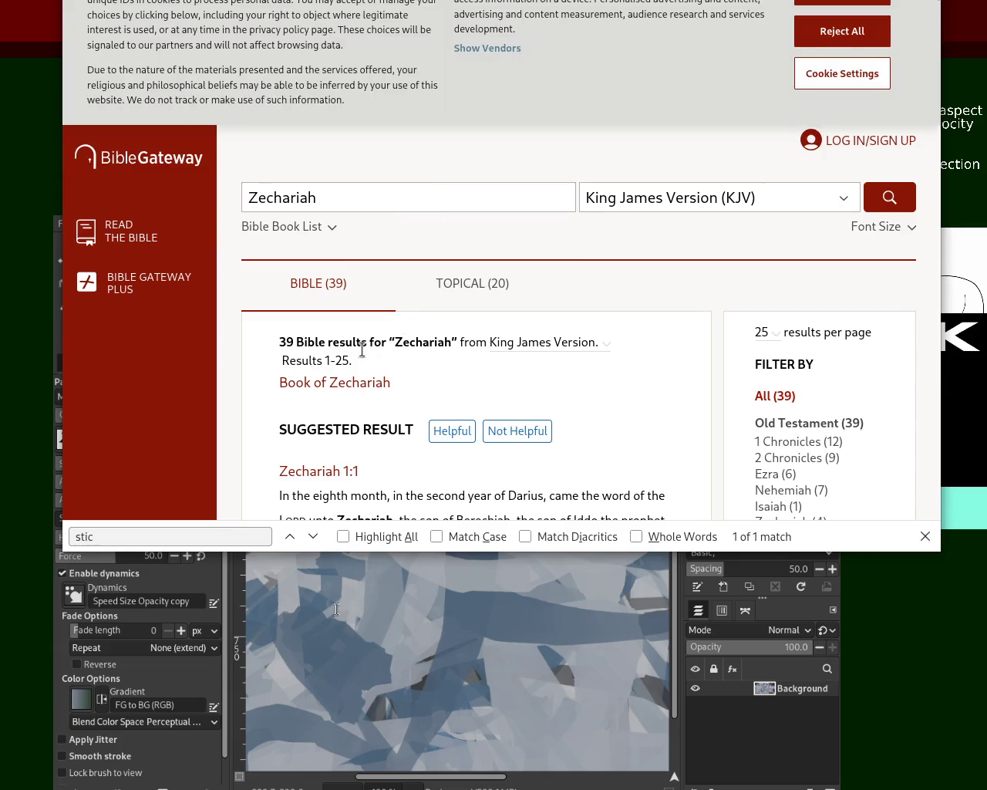
left_click(379, 389)
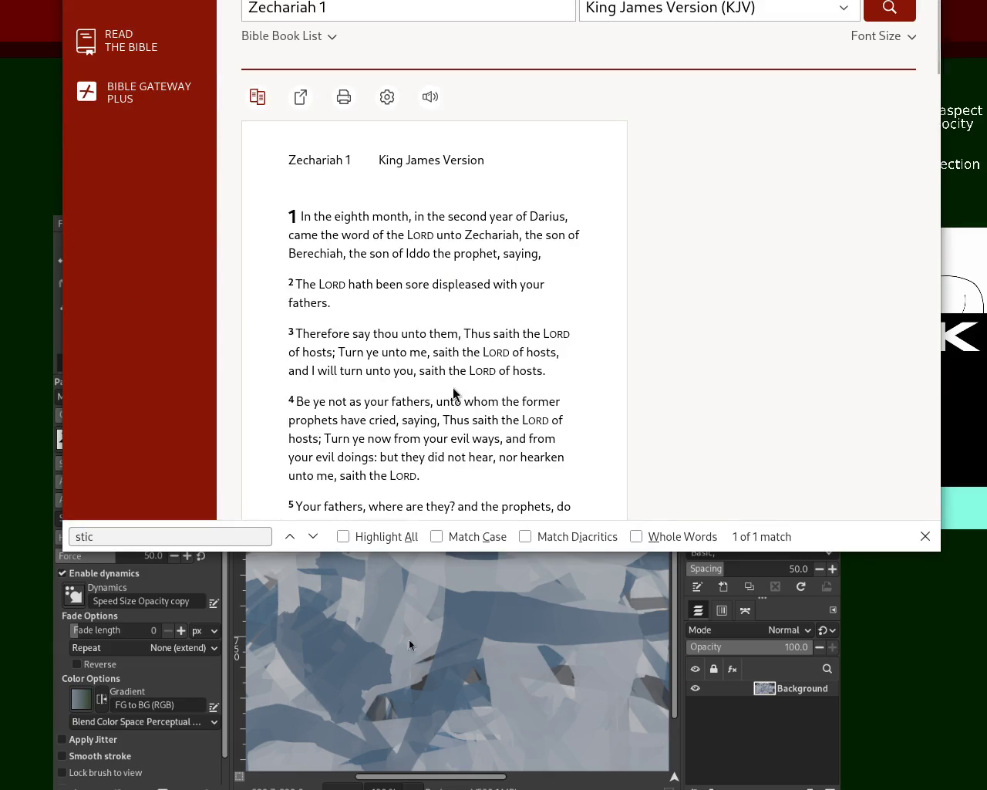
scroll(914, 63, "down", 5)
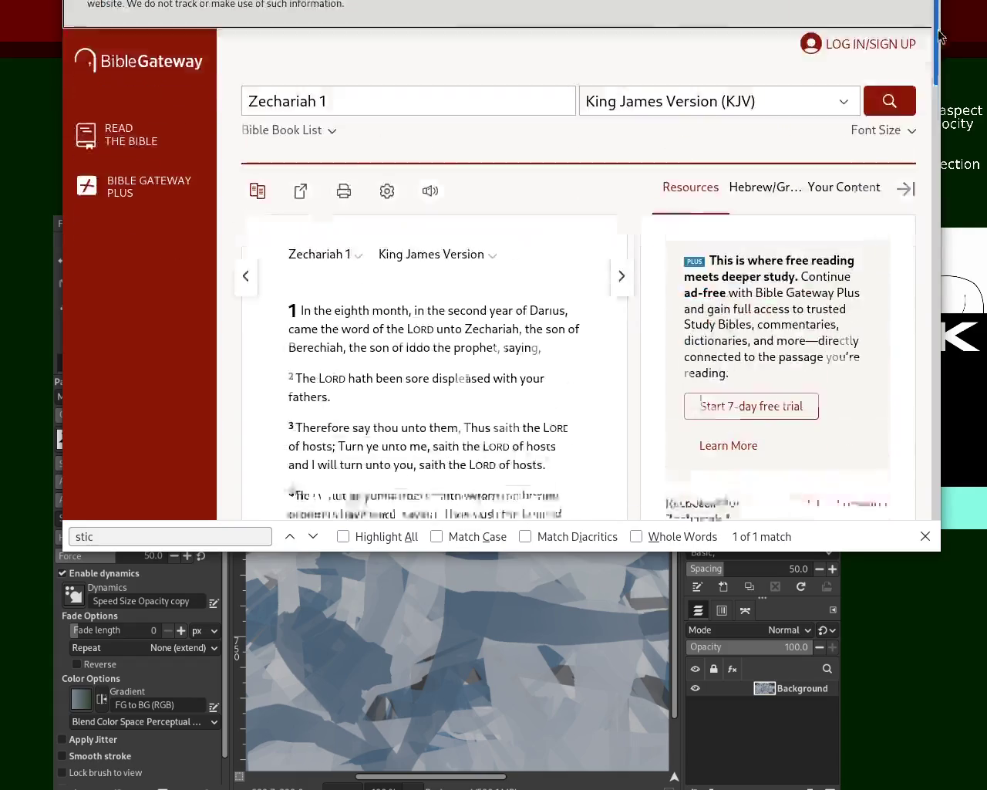
scroll(913, 63, "up", 5)
key("ctrl+t")
Search 'book of zechariah sticks fool', open Bible Gateway's Zechariah 1-14 NKJV, and find 'fool'
type("book")
key("Escape")
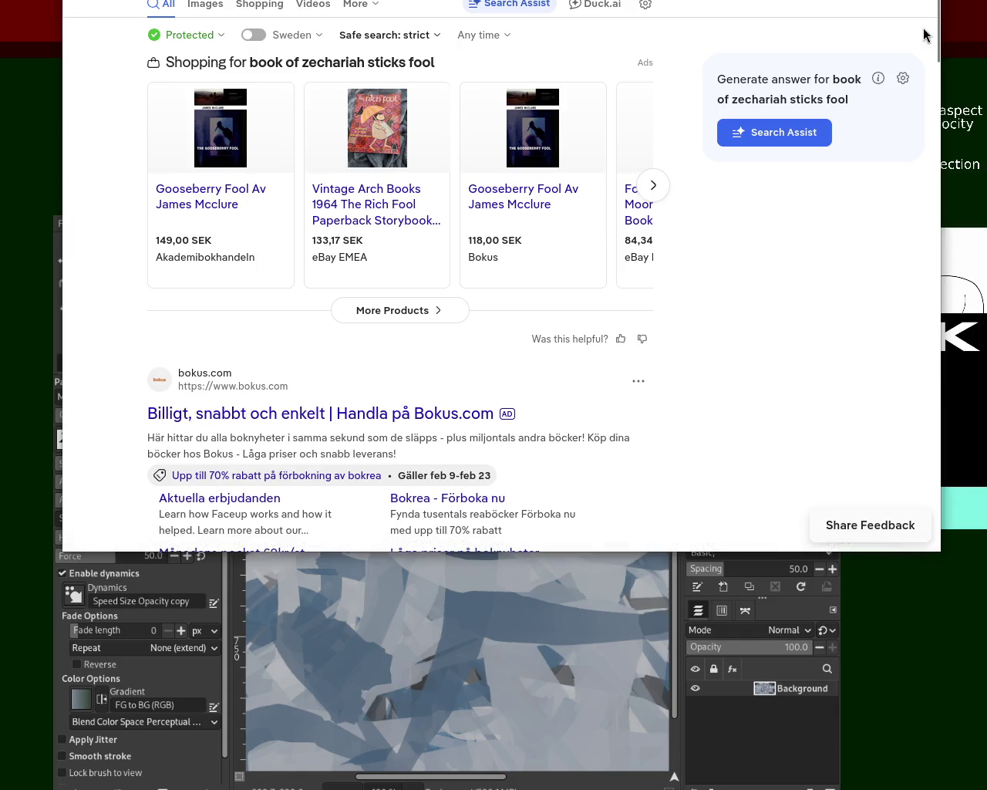
left_click_drag(940, 23, 936, 99)
left_click(408, 279)
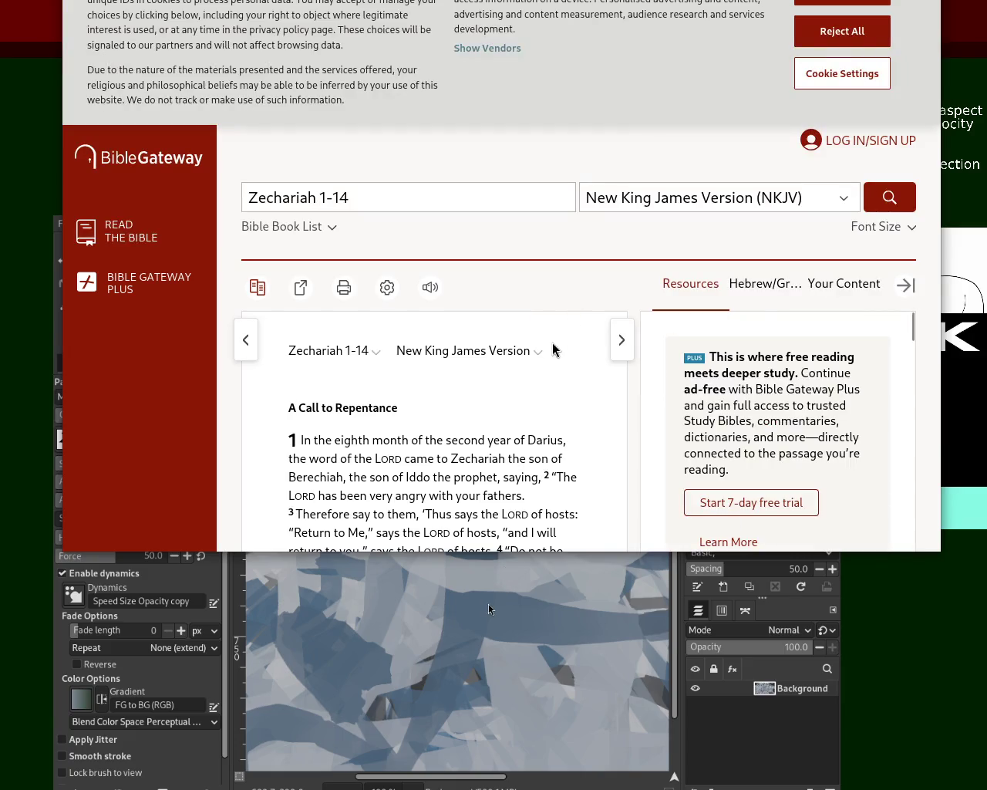
key("ctrl+f")
type("fool")
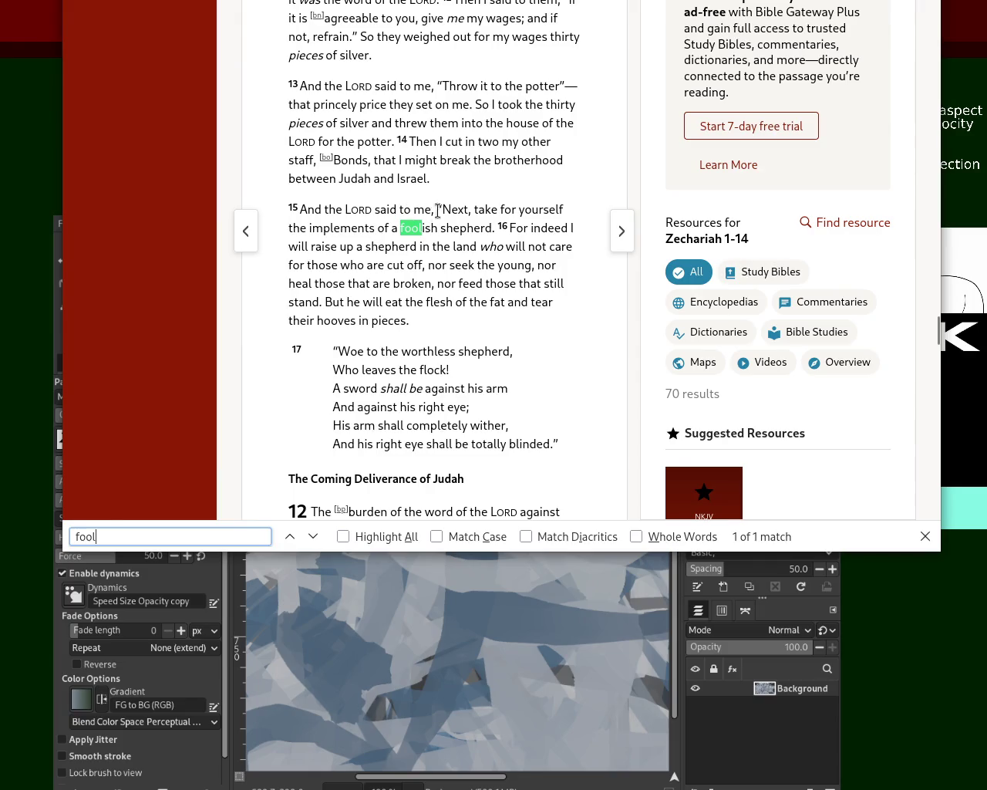
Select verse 13 of Zechariah 11 from 'the LORD' onward while reading
left_click_drag(451, 209, 524, 209)
left_click_drag(322, 86, 573, 79)
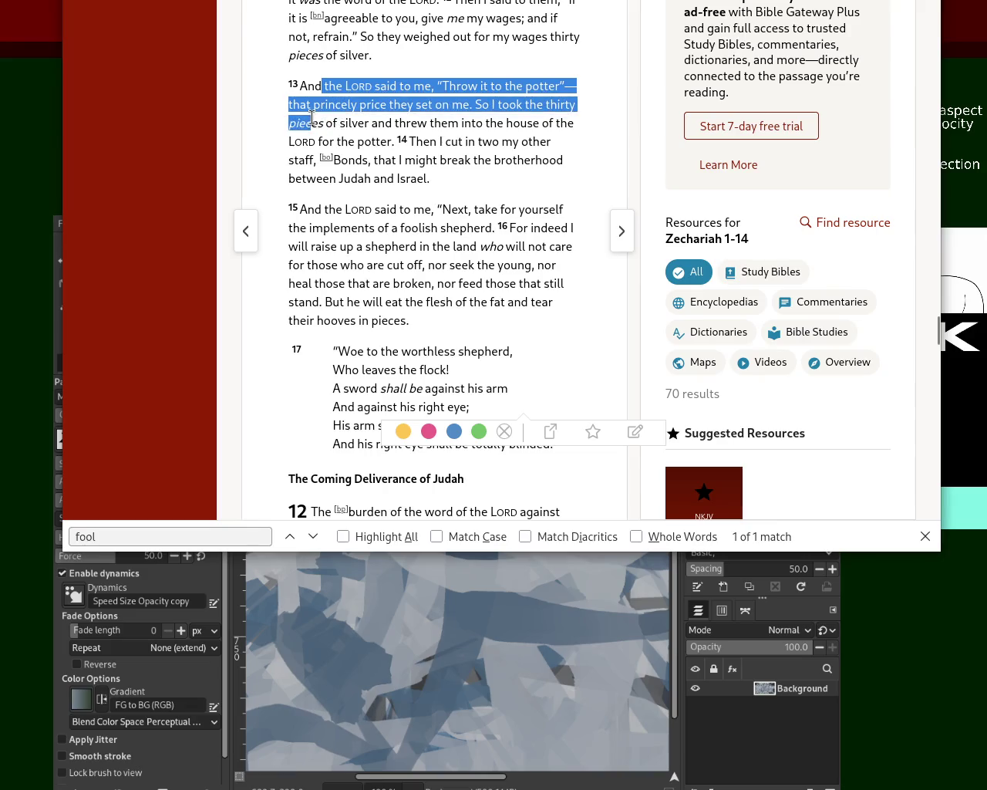
mouse_move(573, 79)
left_mouse_down()
mouse_move(313, 115)
mouse_move(521, 106)
left_mouse_up()
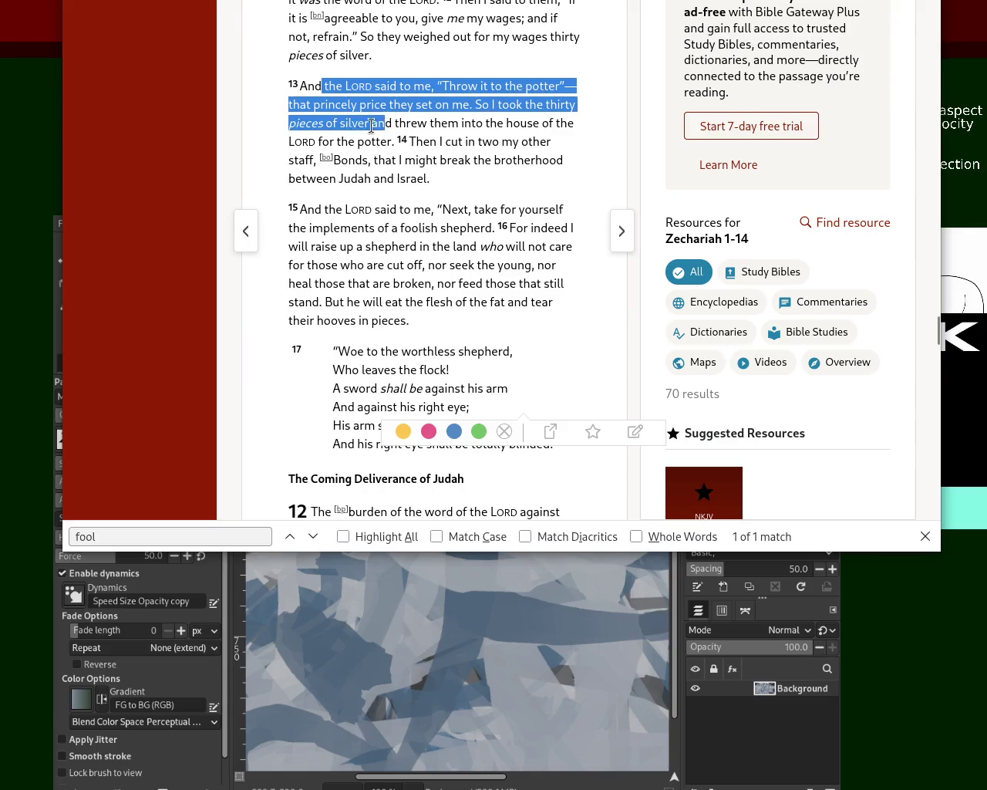
mouse_move(522, 105)
left_mouse_down()
mouse_move(460, 129)
mouse_move(559, 129)
mouse_move(368, 131)
mouse_move(351, 142)
mouse_move(387, 142)
left_mouse_up()
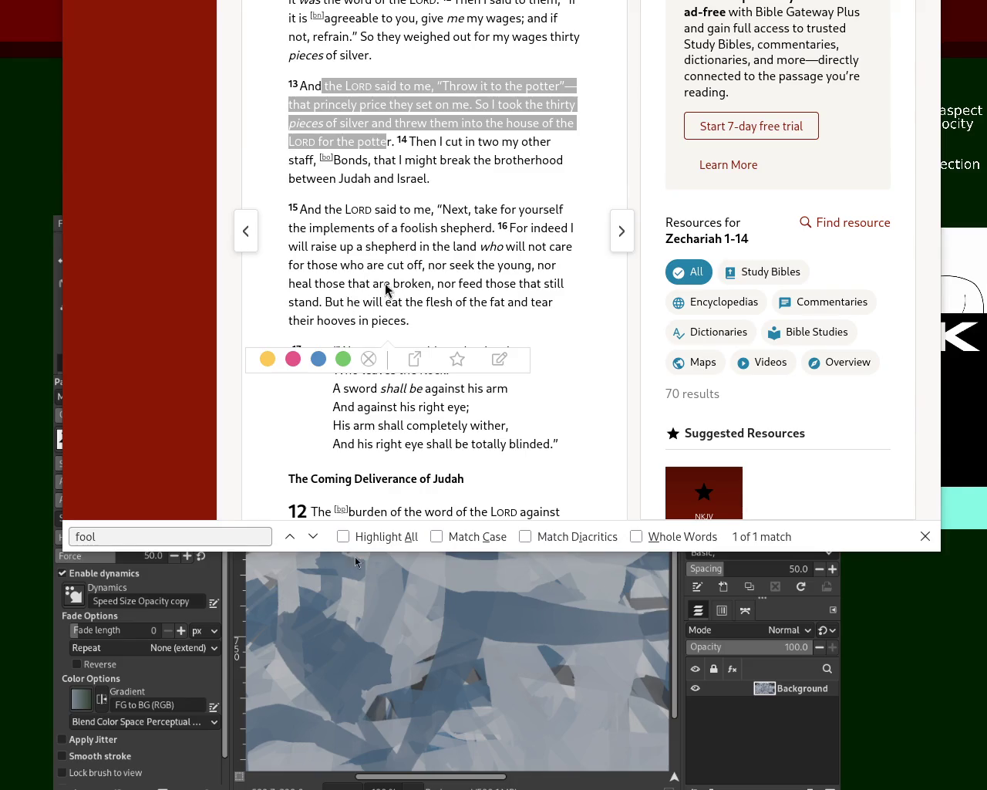
left_click(658, 358)
left_click(458, 199)
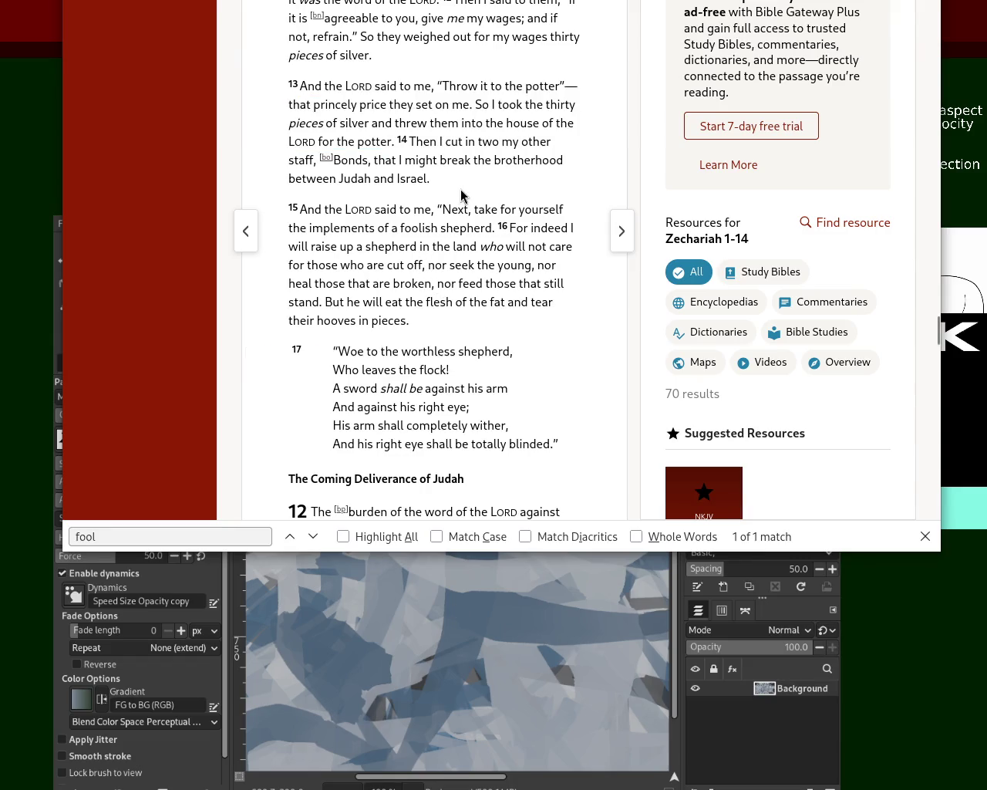
Select and deselect text in verses 14 and 15, including the word 'take'
left_click_drag(407, 140, 481, 142)
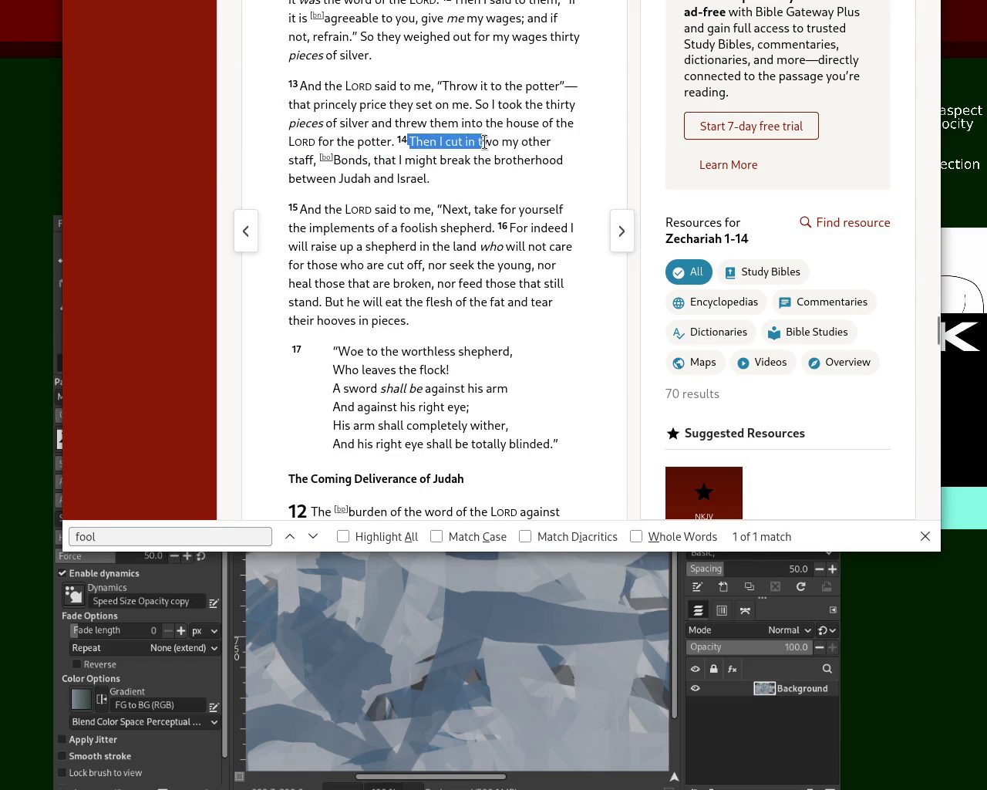
left_click(463, 207)
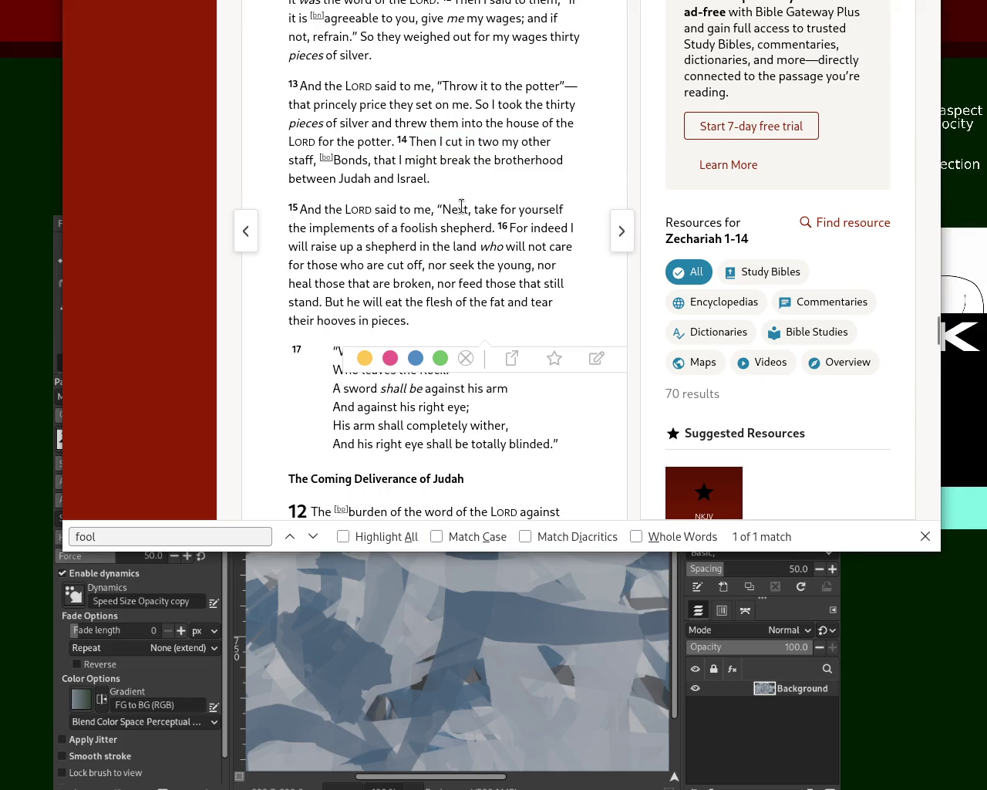
double_click(486, 209)
mouse_move(429, 141)
left_mouse_down()
mouse_move(451, 138)
mouse_move(345, 174)
mouse_move(499, 161)
left_mouse_up()
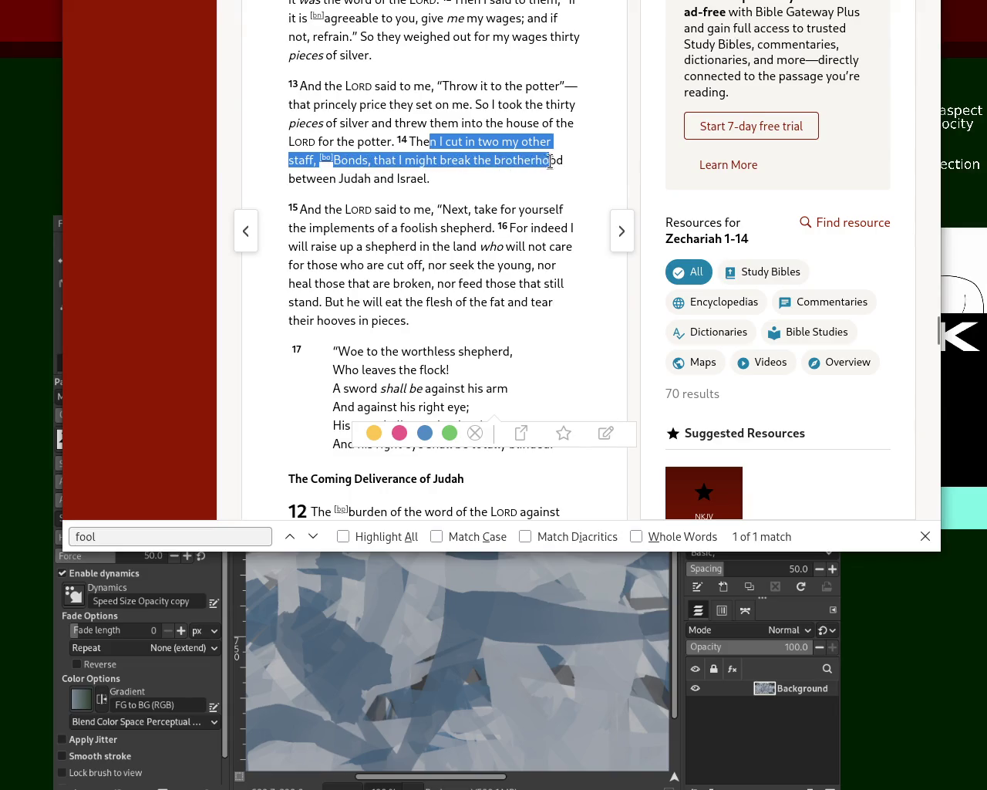
left_click_drag(500, 161, 476, 190)
left_click(476, 190)
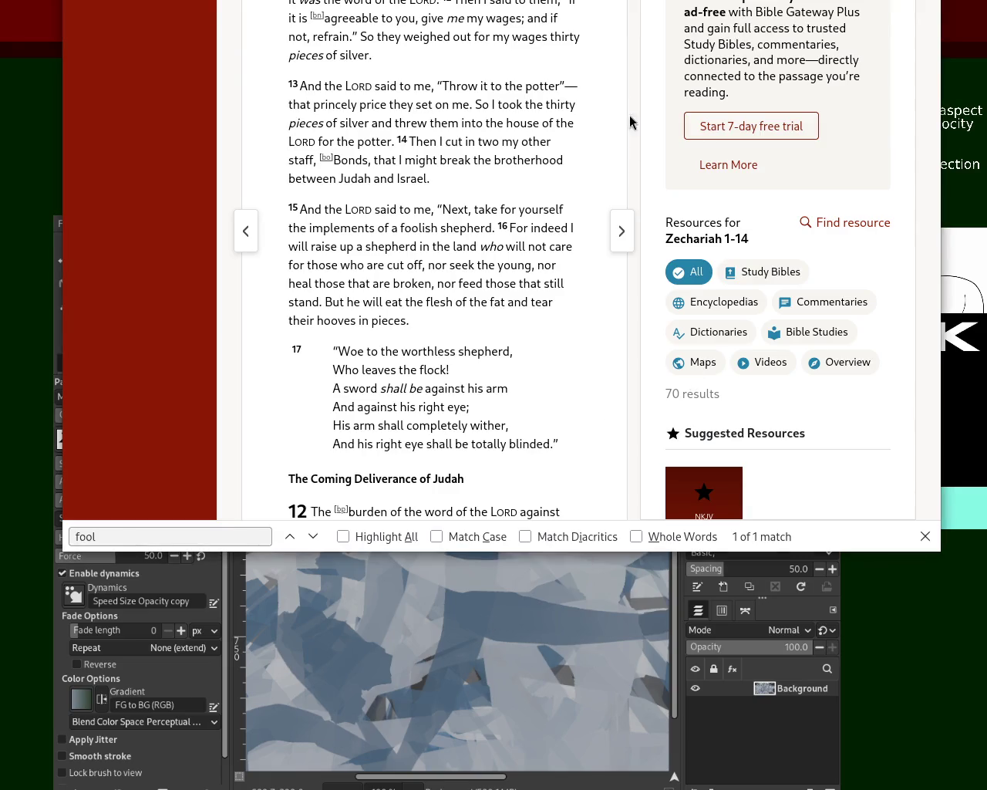
In a new tab, search 'make the stick into one ezekiel' and open Bible Gateway's Ezekiel 37:17-28, selecting verse 17
key("ctrl+t")
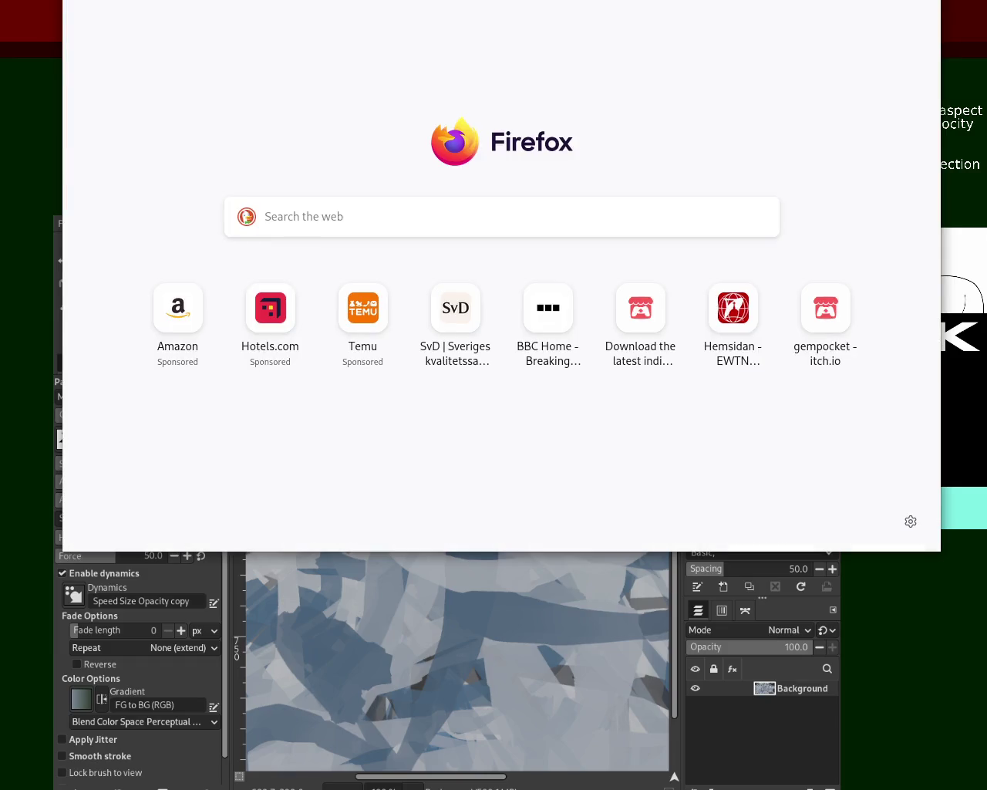
type("make")
key("Escape")
key("Return")
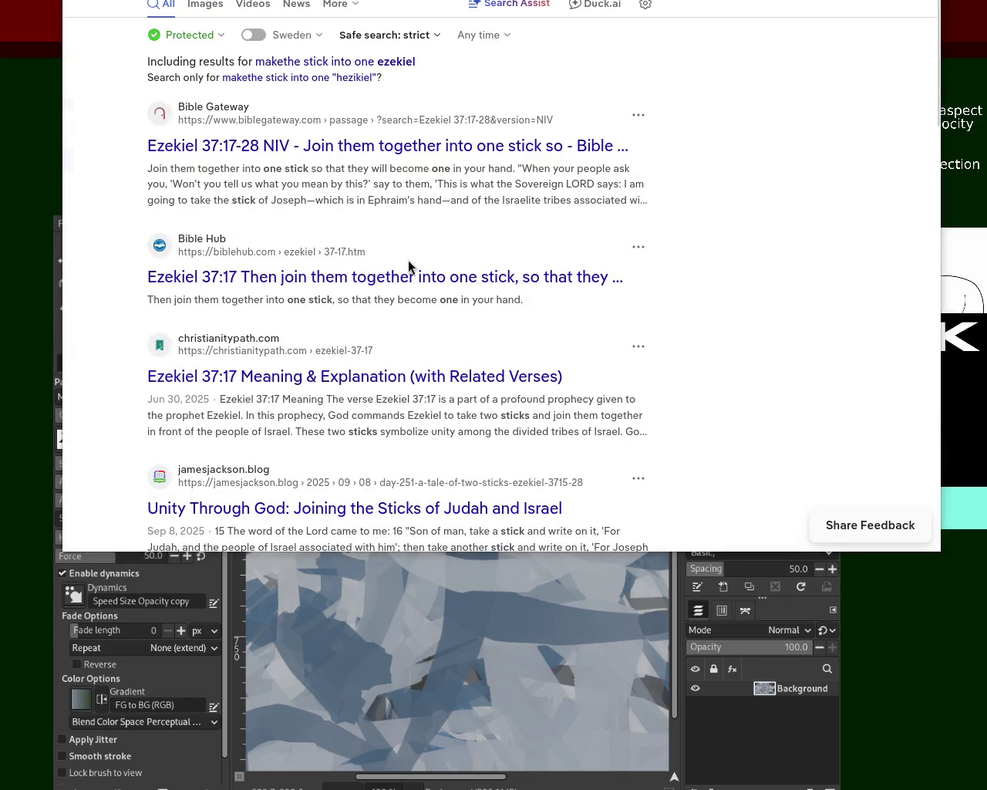
left_click(310, 143)
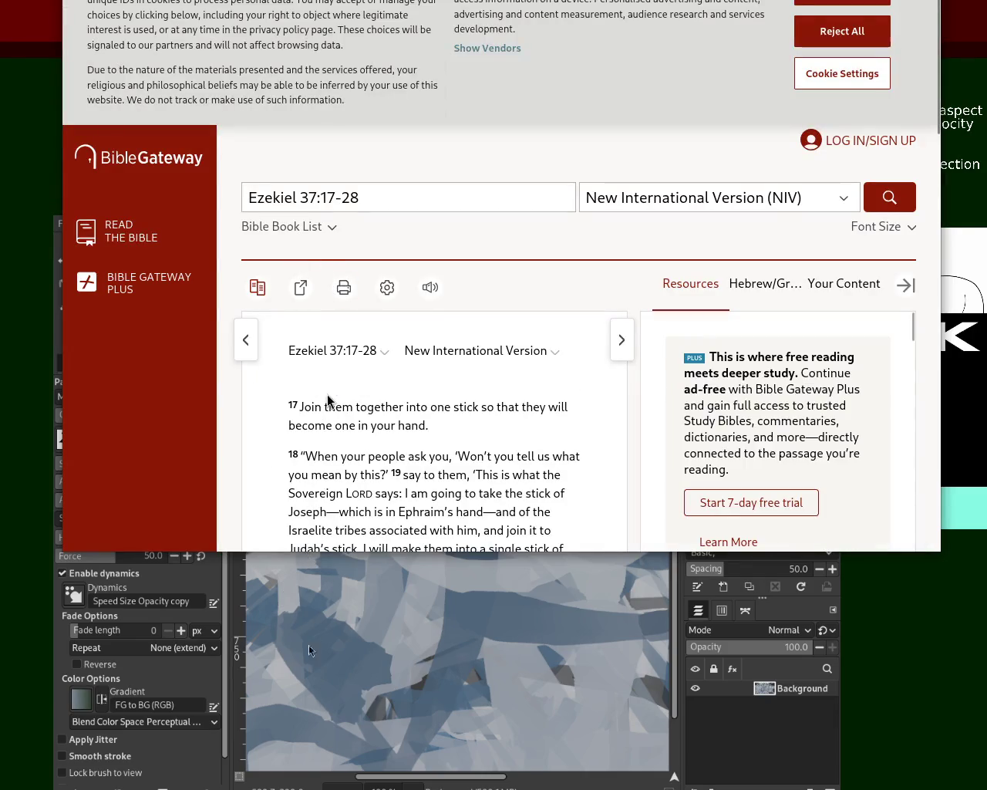
mouse_move(296, 406)
left_mouse_down()
mouse_move(470, 423)
mouse_move(372, 428)
mouse_move(440, 434)
left_mouse_up()
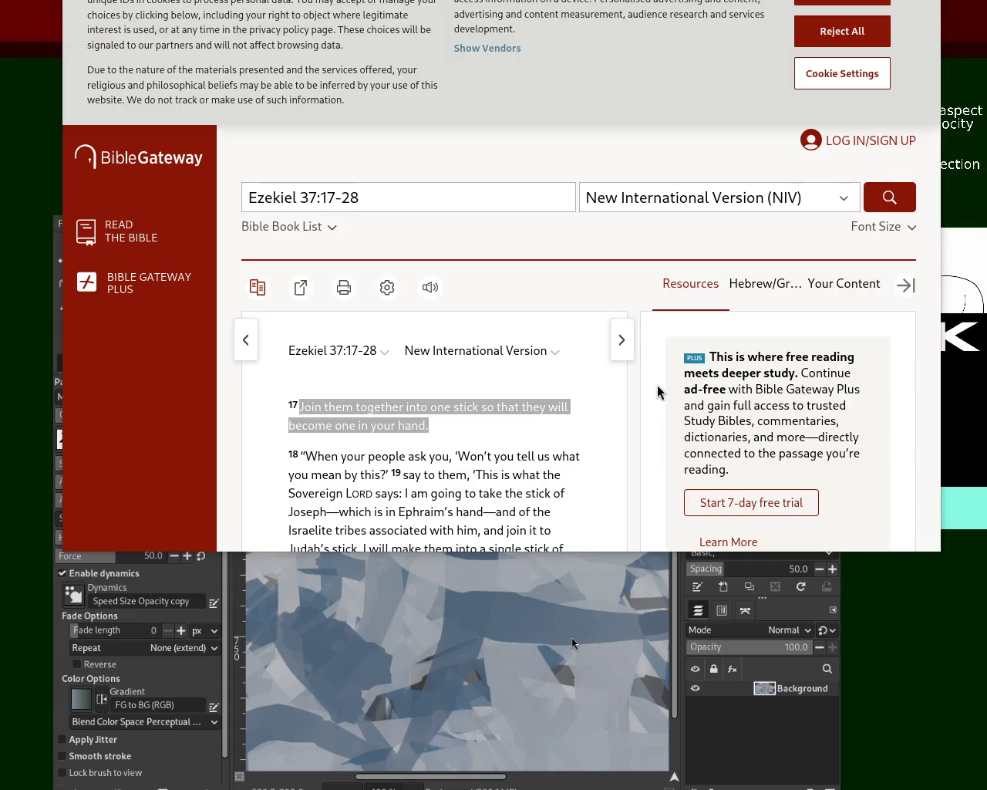
Return to the Zechariah passage and find 'fool' on the page
left_click(576, 222)
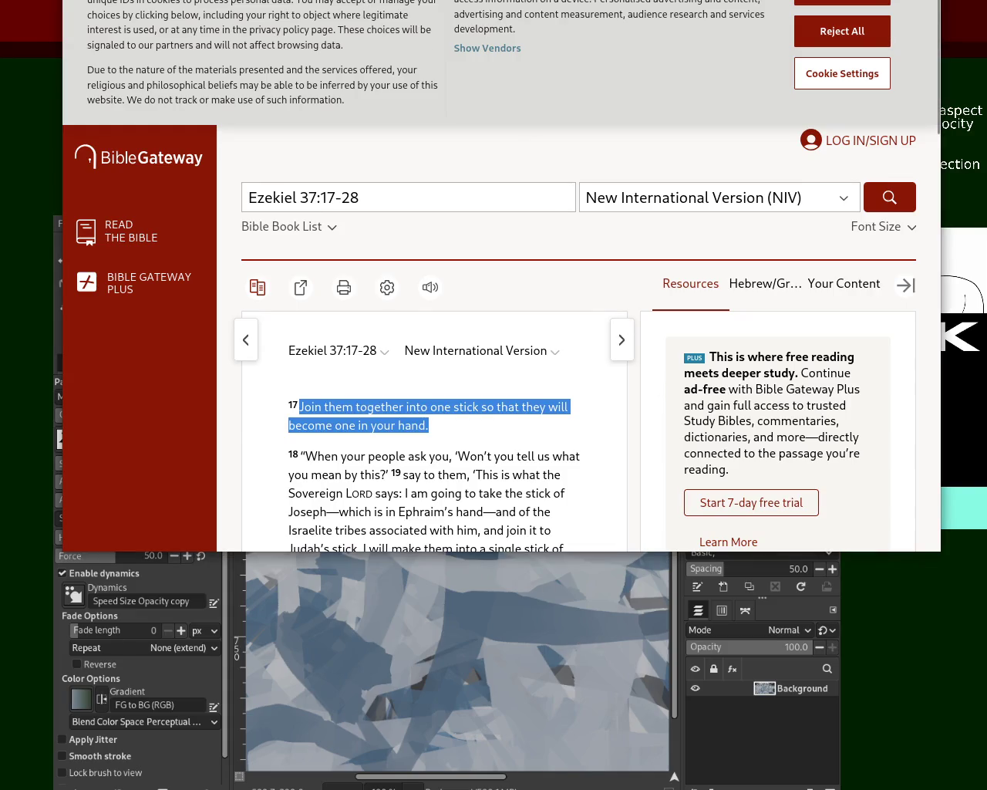
key("ctrl+f")
type("fool")
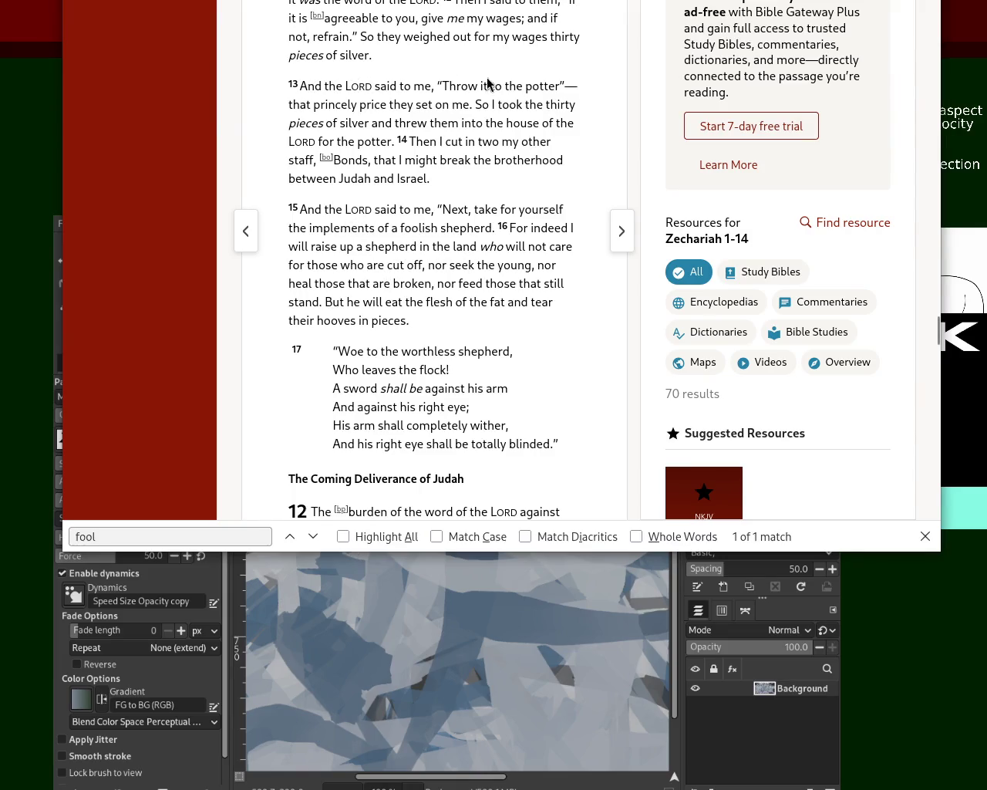
Select the opening words of Zechariah 11 verses 13 and 14, then clear Ezekiel's verse 17 selection
mouse_move(296, 82)
left_mouse_down()
mouse_move(424, 80)
mouse_move(571, 148)
left_mouse_up()
left_click(436, 156)
mouse_move(409, 141)
left_mouse_down()
mouse_move(355, 166)
mouse_move(330, 159)
left_mouse_up()
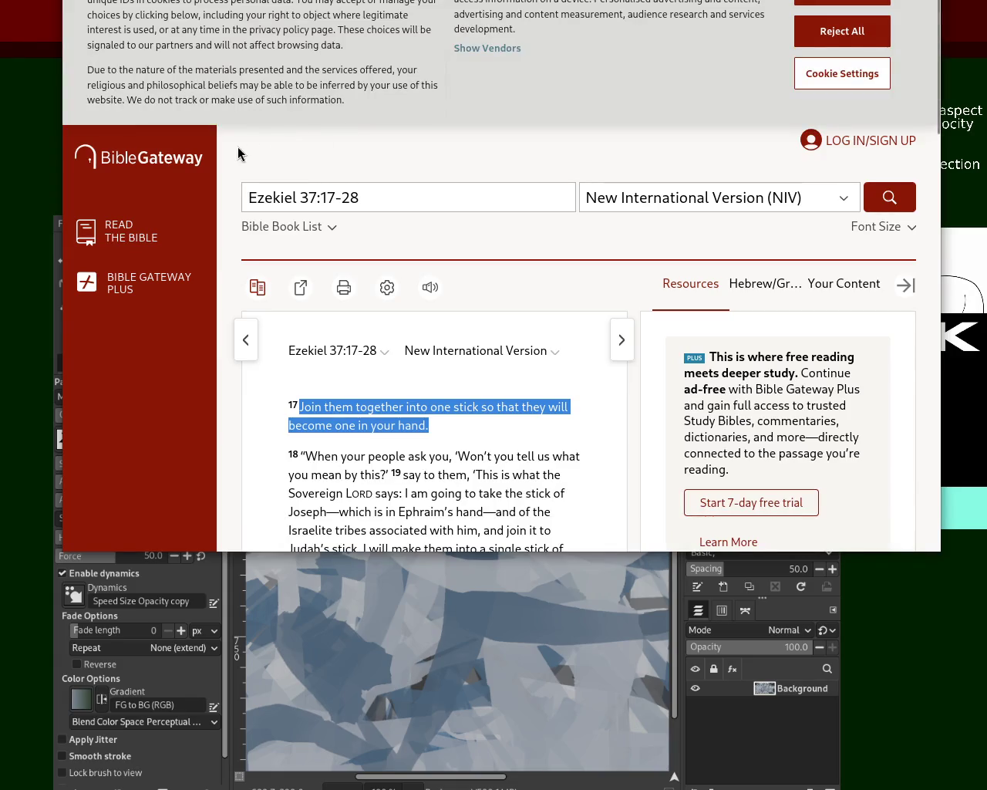
left_click(348, 455)
Select the opening of Ezekiel verse 17, then clear the Zechariah verse 14 selection
mouse_move(298, 406)
left_mouse_down()
mouse_move(566, 408)
mouse_move(437, 446)
left_mouse_up()
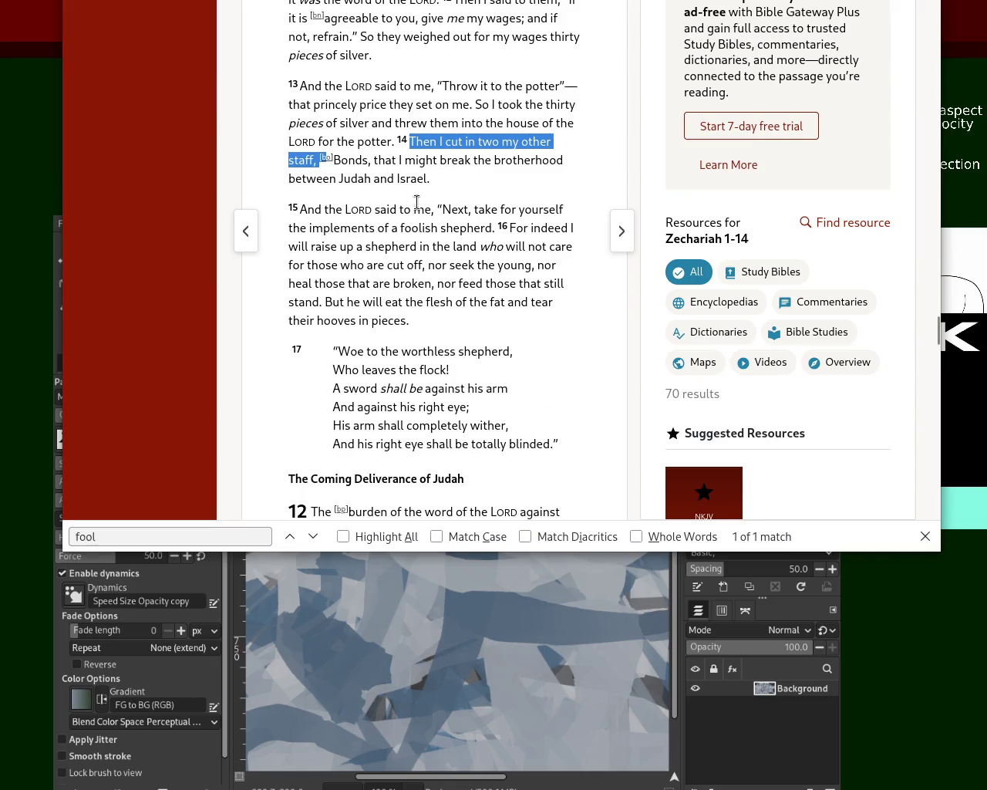
left_click(432, 185)
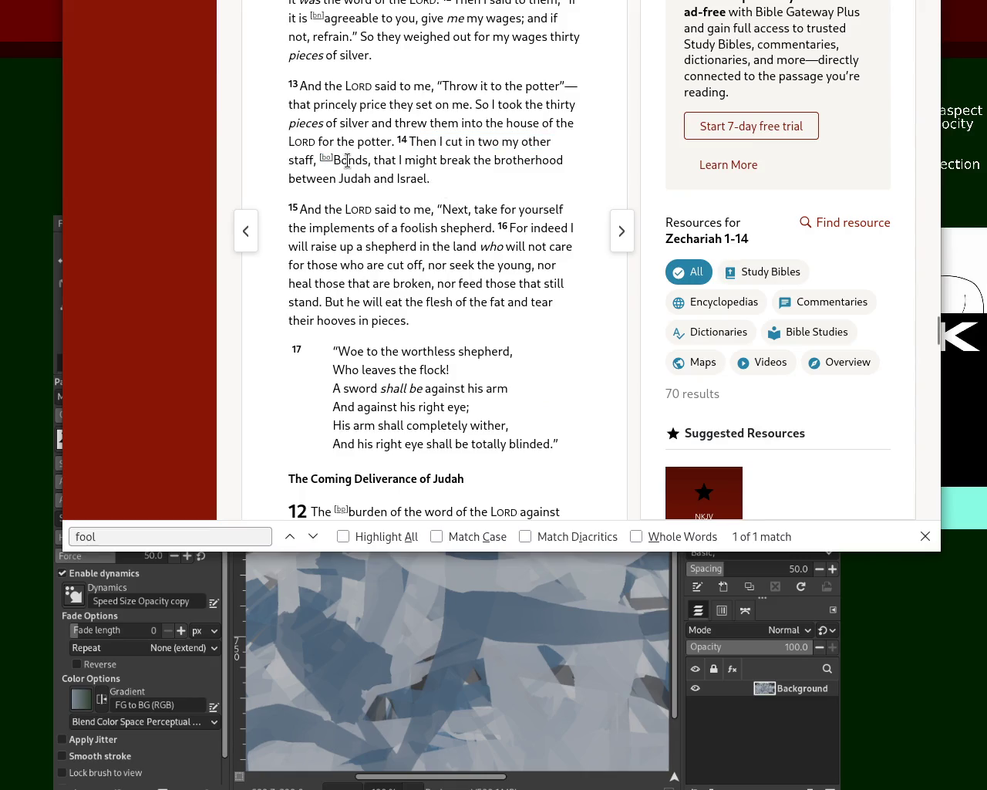
Select Zechariah verse 14's words on breaking the brotherhood, then go back and select Ezekiel 37 verse 17's first line
left_click_drag(369, 160, 517, 160)
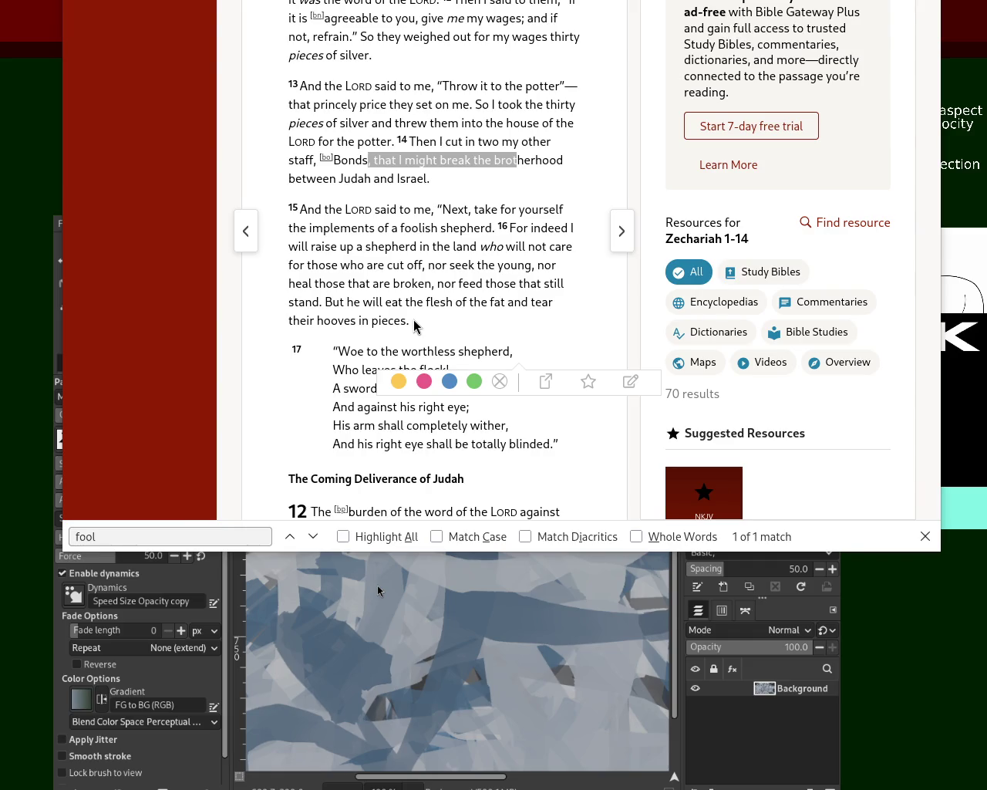
left_click(940, 332)
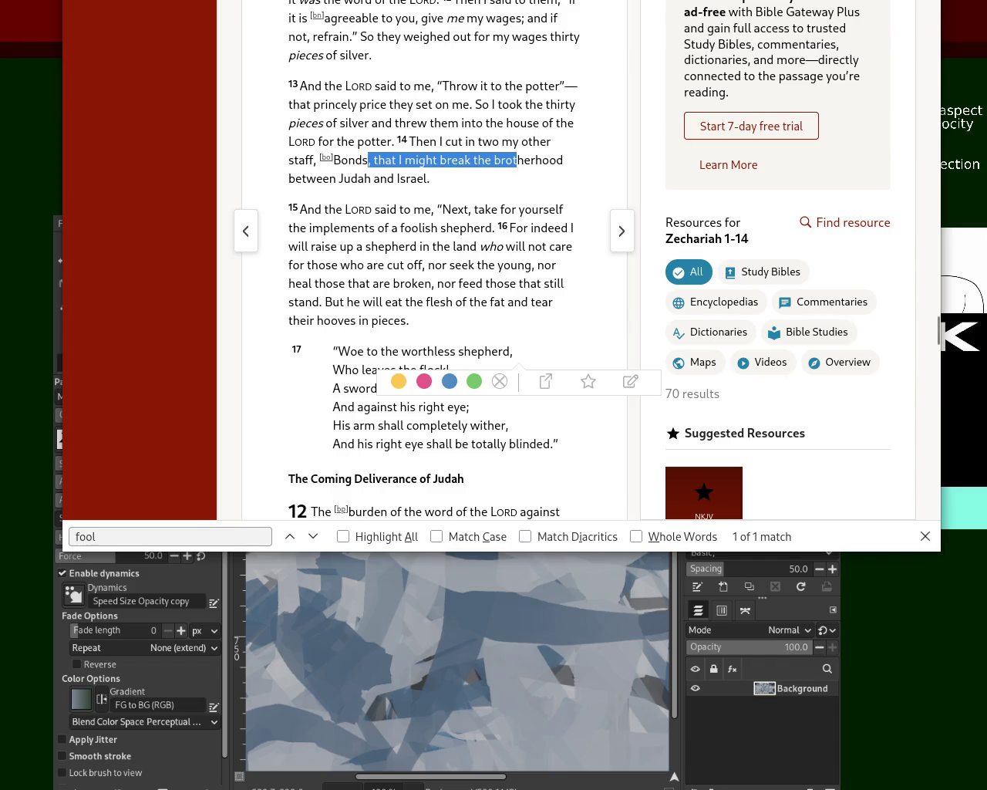
key("alt+Left")
left_click(306, 412)
mouse_move(297, 406)
left_mouse_down()
mouse_move(571, 423)
mouse_move(513, 432)
left_mouse_up()
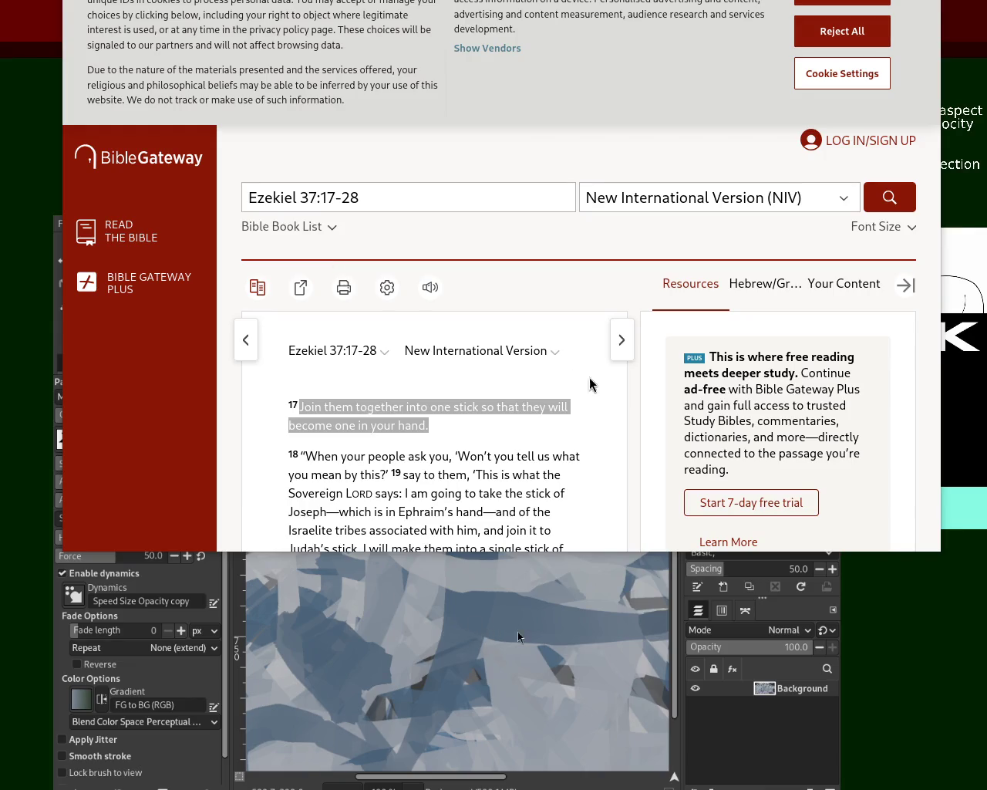
left_click(702, 376)
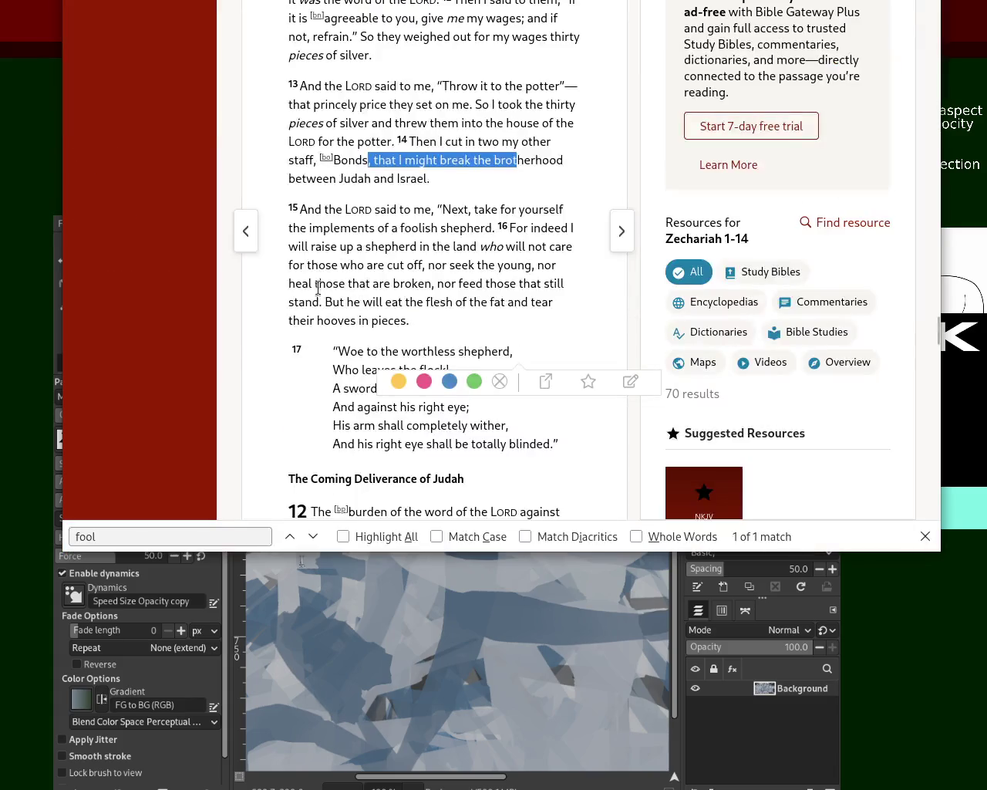
left_click(435, 139)
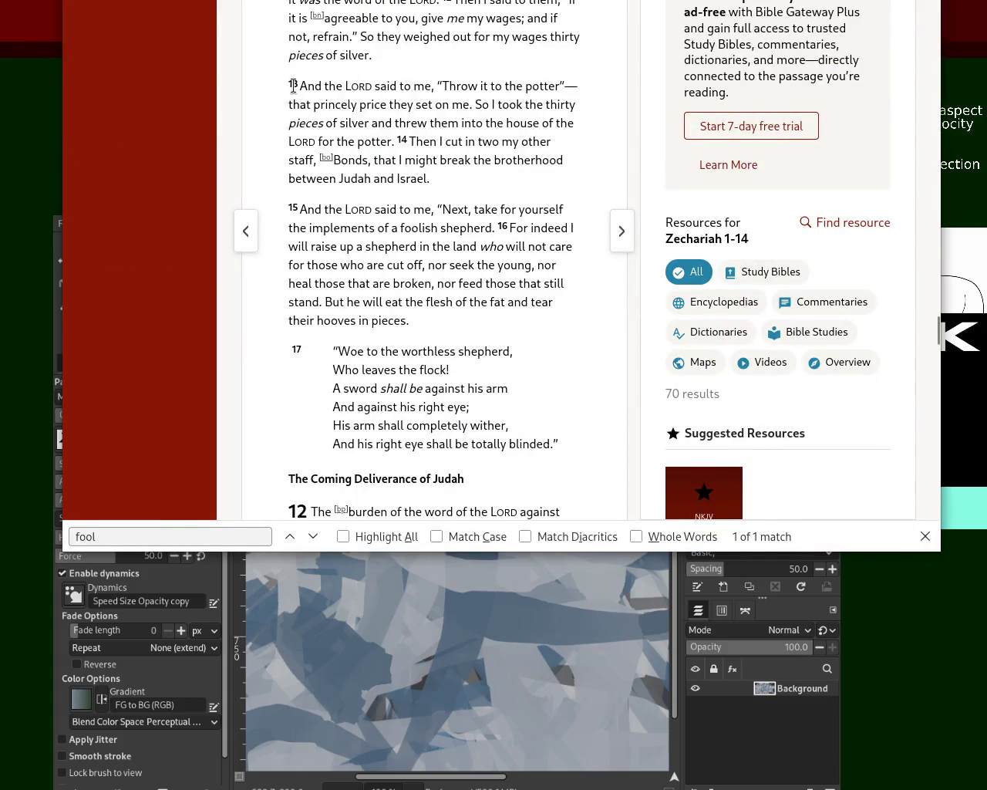
mouse_move(292, 86)
left_mouse_down()
mouse_move(380, 93)
mouse_move(549, 162)
left_mouse_up()
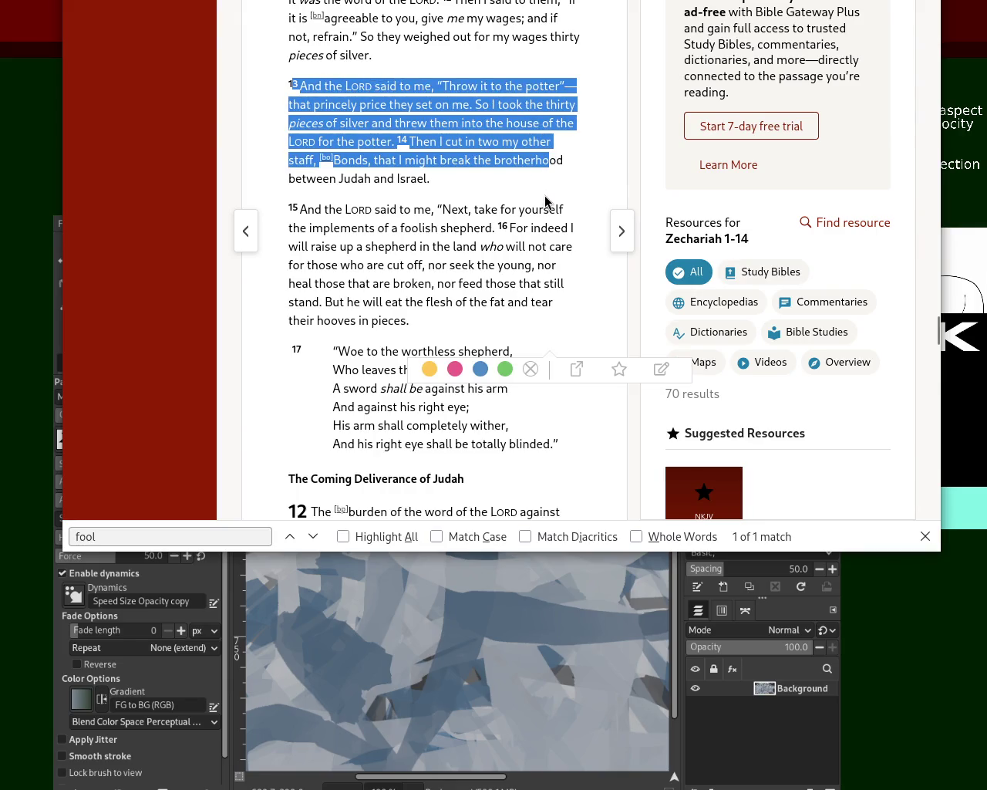
left_click(401, 116)
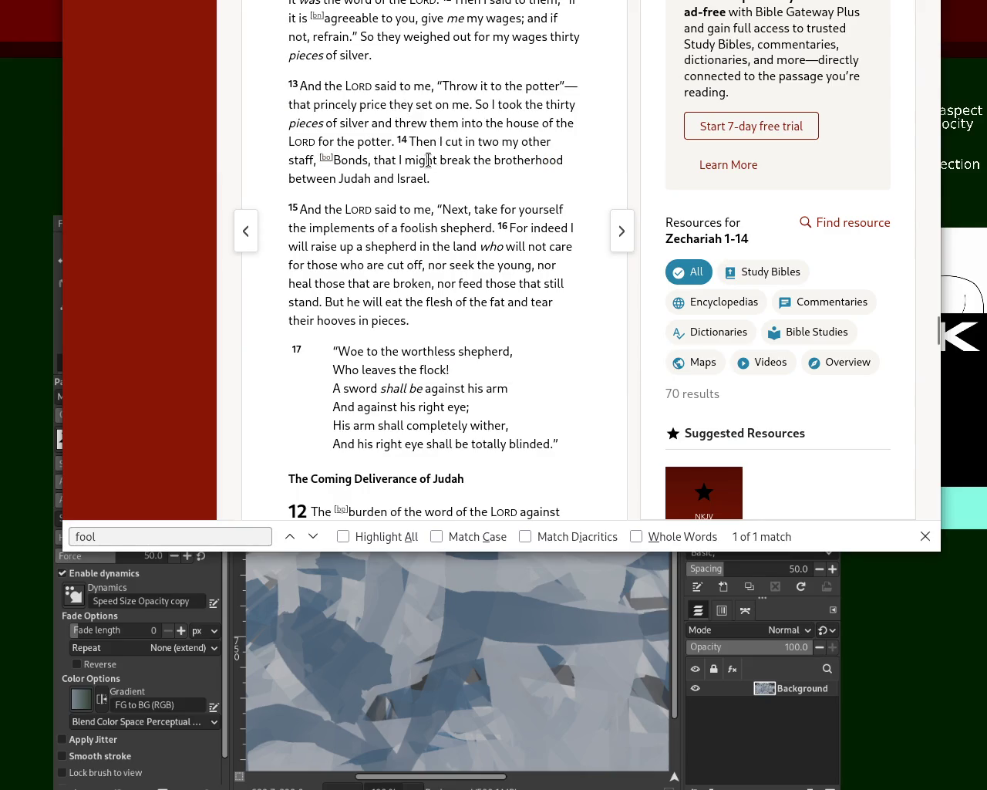
left_click_drag(410, 142, 433, 206)
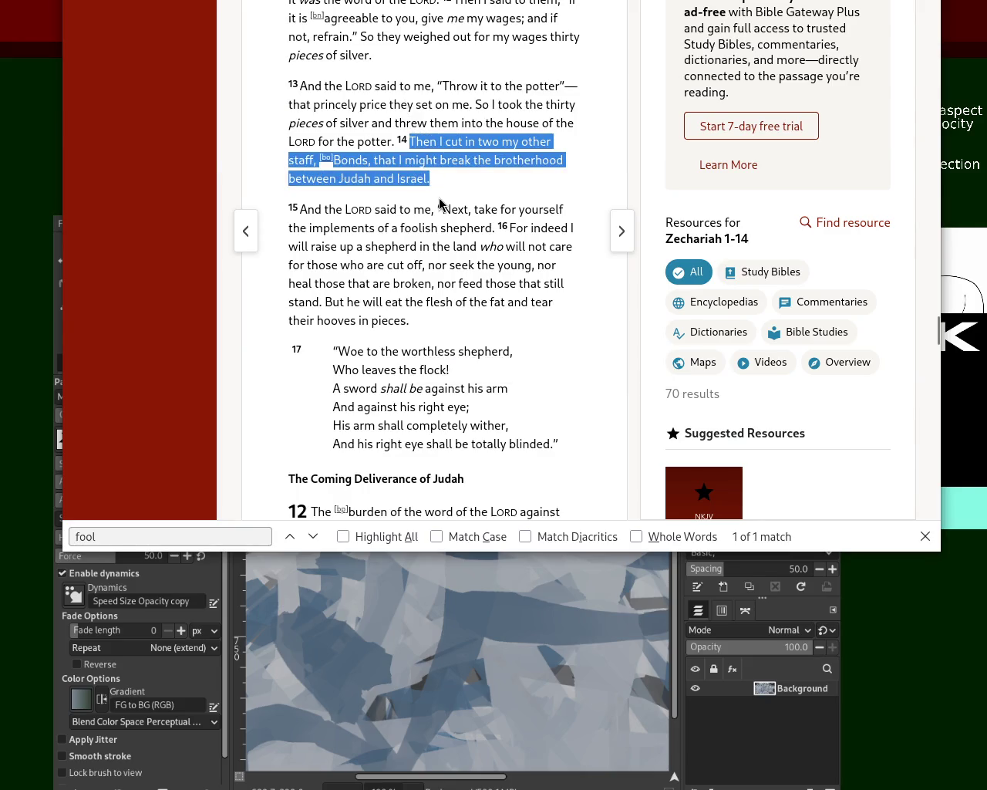
key("alt+Left")
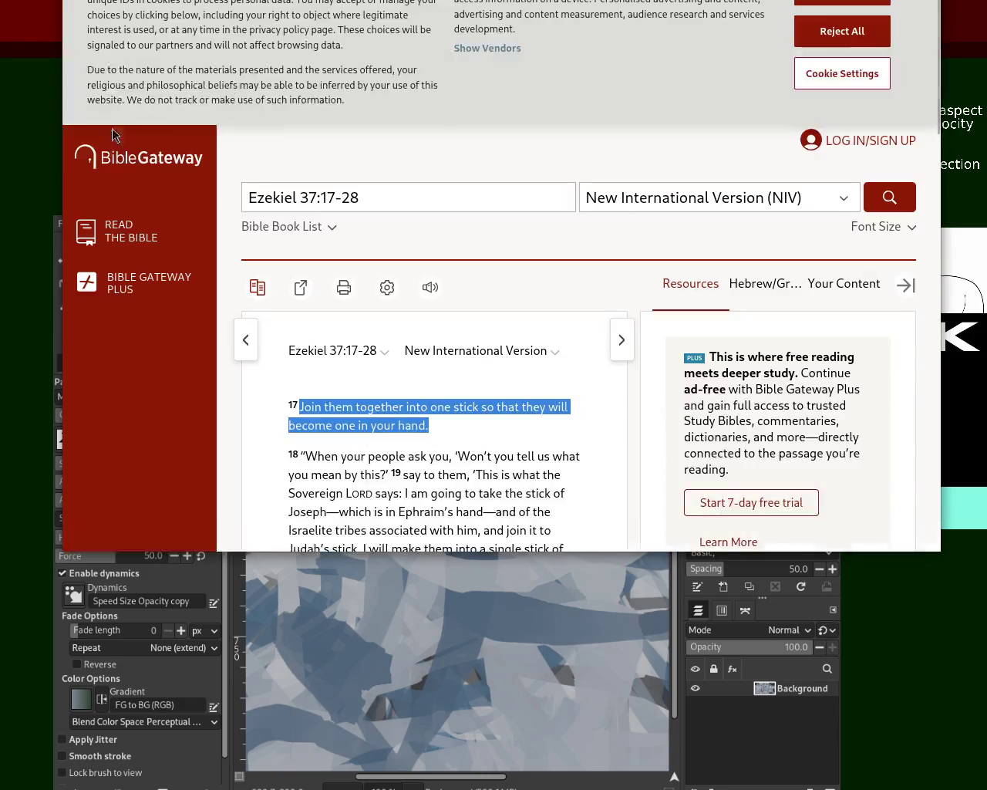
Reselect Ezekiel 37 verse 17, visit GIMP, then return to the NIV Ezekiel 37:17-28 page
left_click(320, 418)
mouse_move(301, 404)
left_mouse_down()
mouse_move(467, 445)
mouse_move(326, 397)
left_mouse_up()
key("alt+Tab")
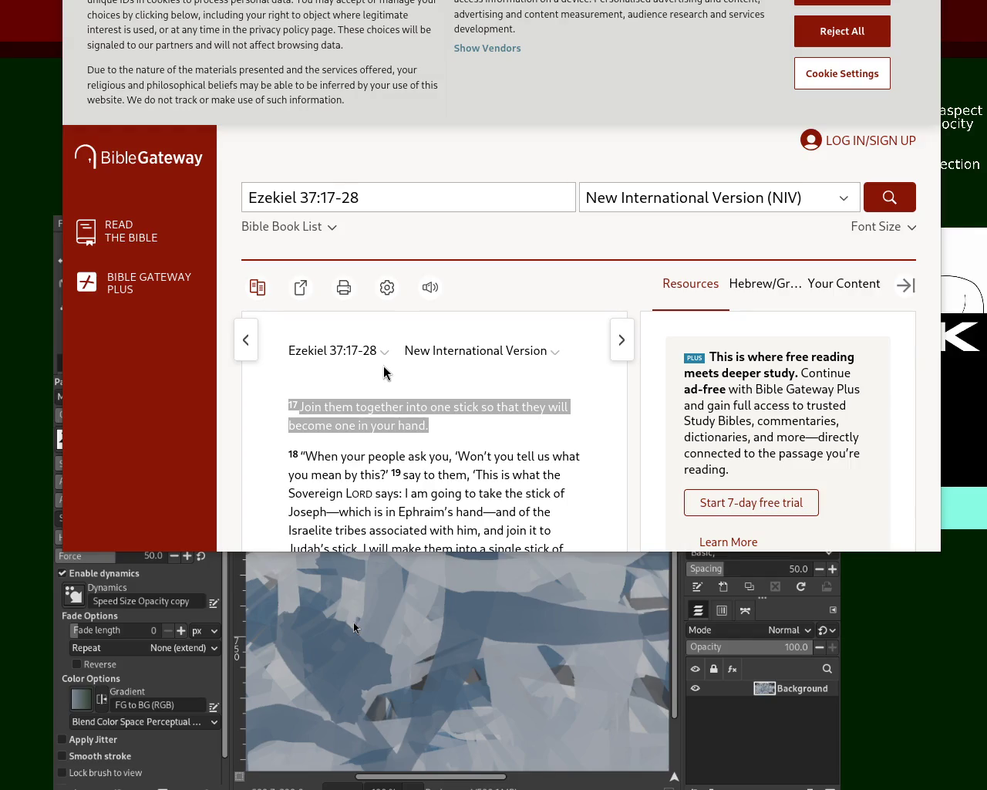
left_click(529, 87)
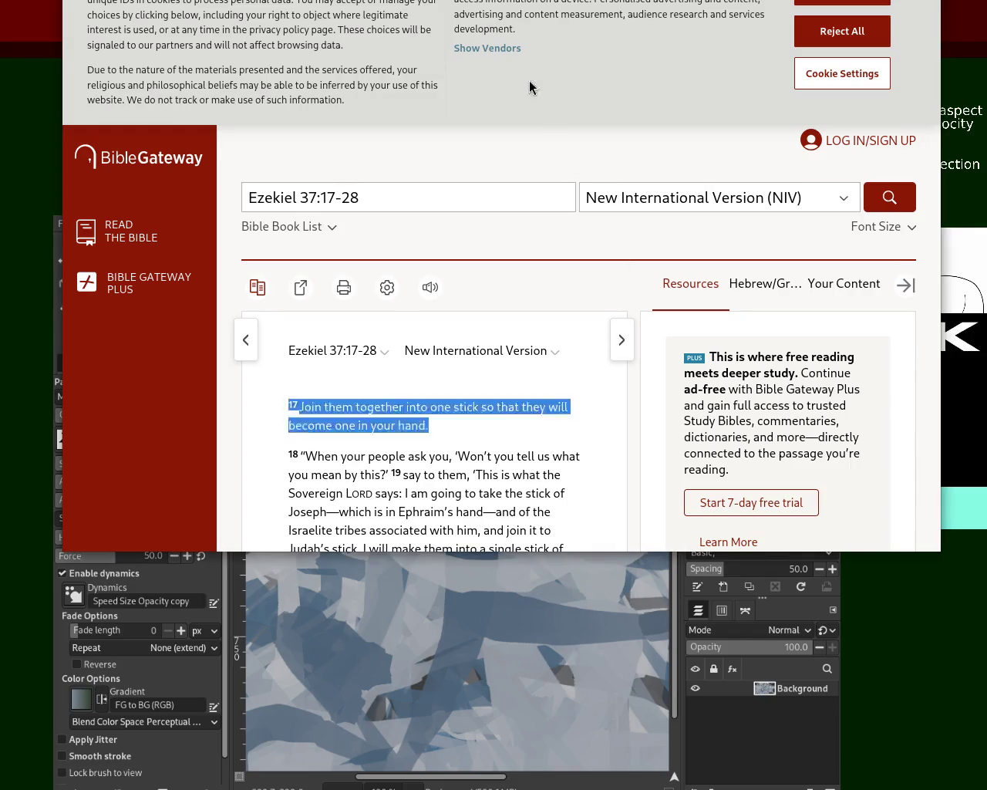
Search 'blessed are those who' in a new tab, open Bible Hub's John 20:29, and select the NIV verse
key("ctrl+t")
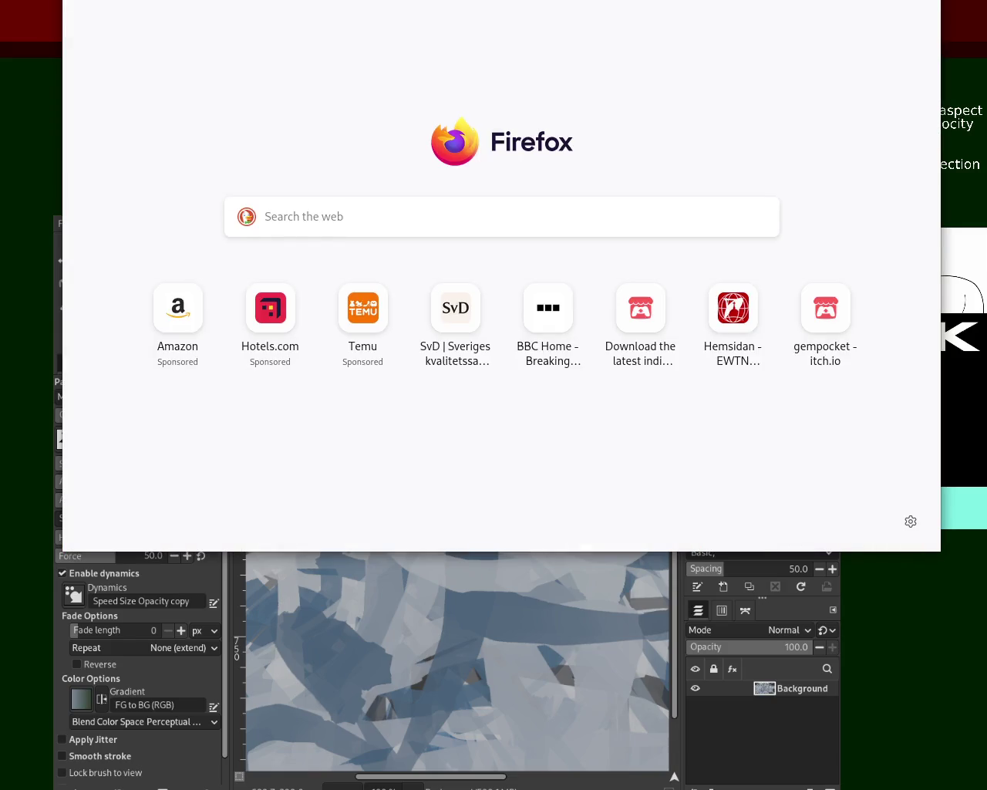
type("b")
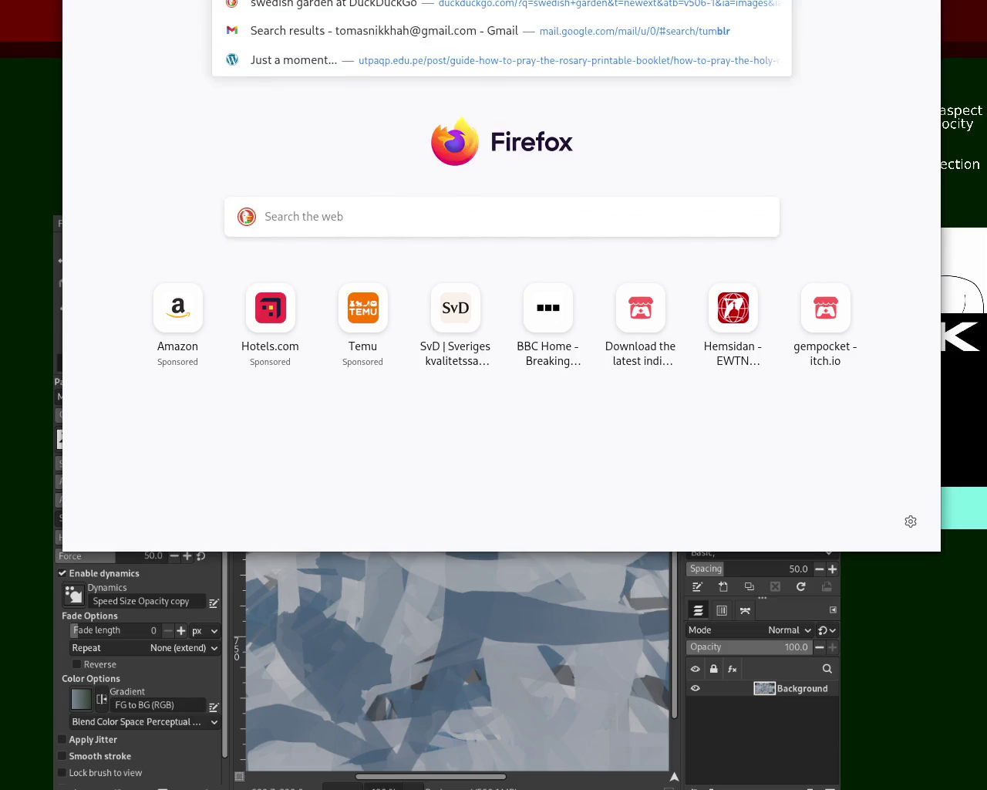
type("lessed are")
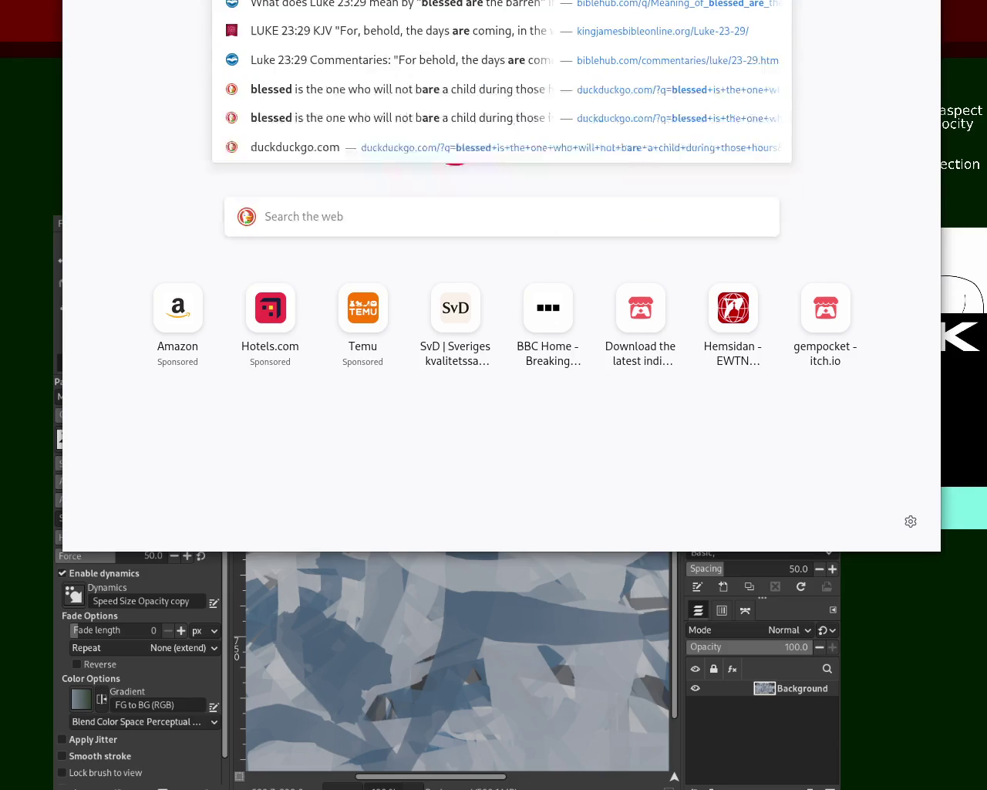
type(" those")
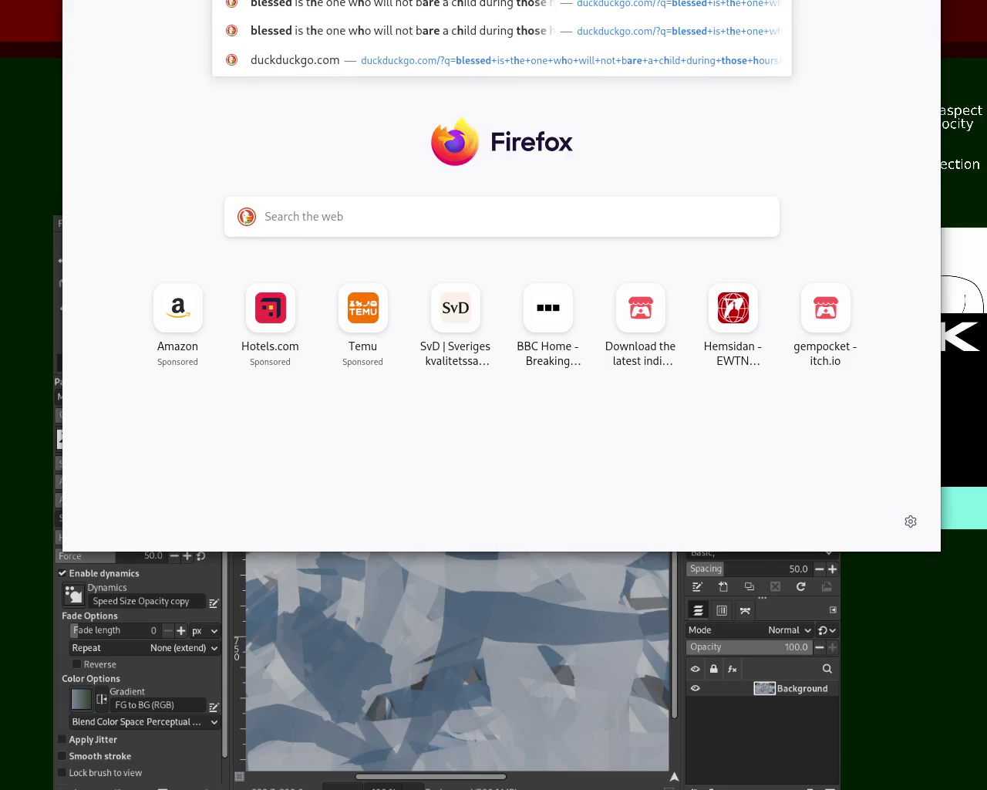
type(" who")
key("Return")
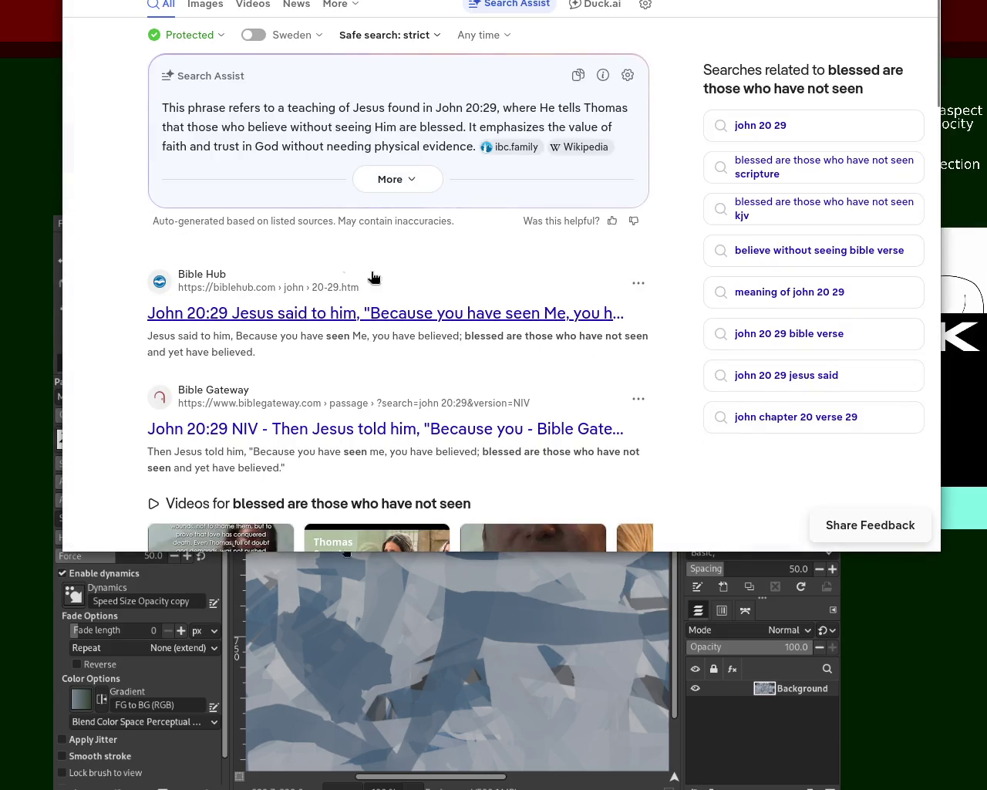
left_click(226, 310)
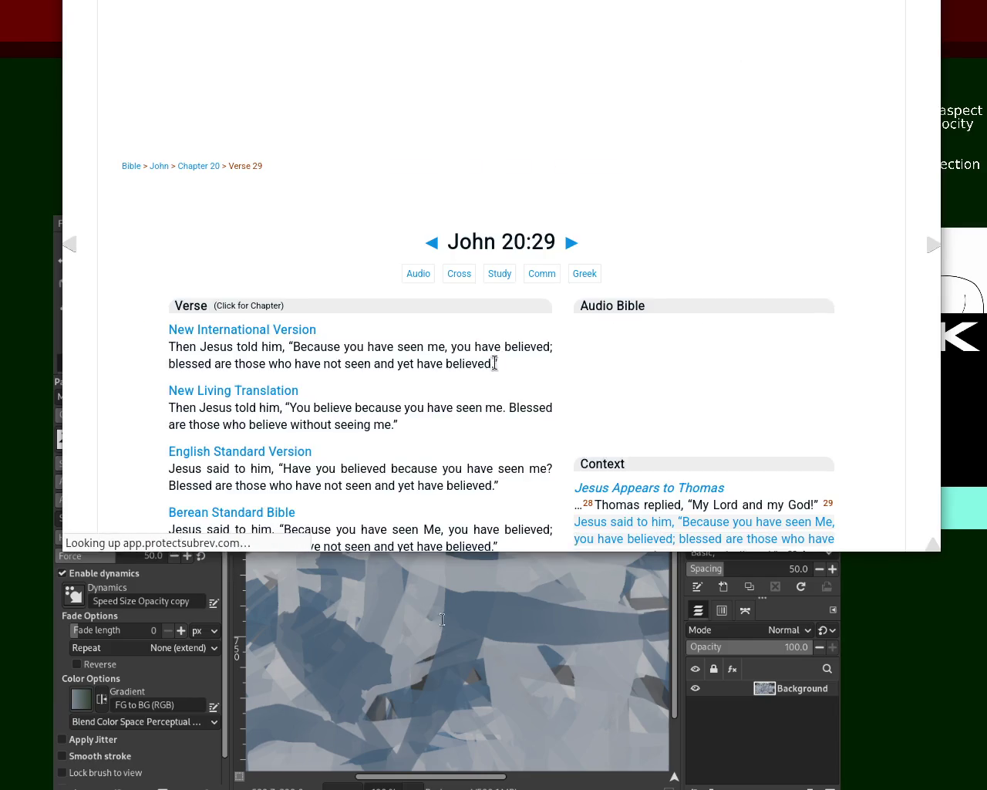
left_click_drag(189, 346, 379, 351)
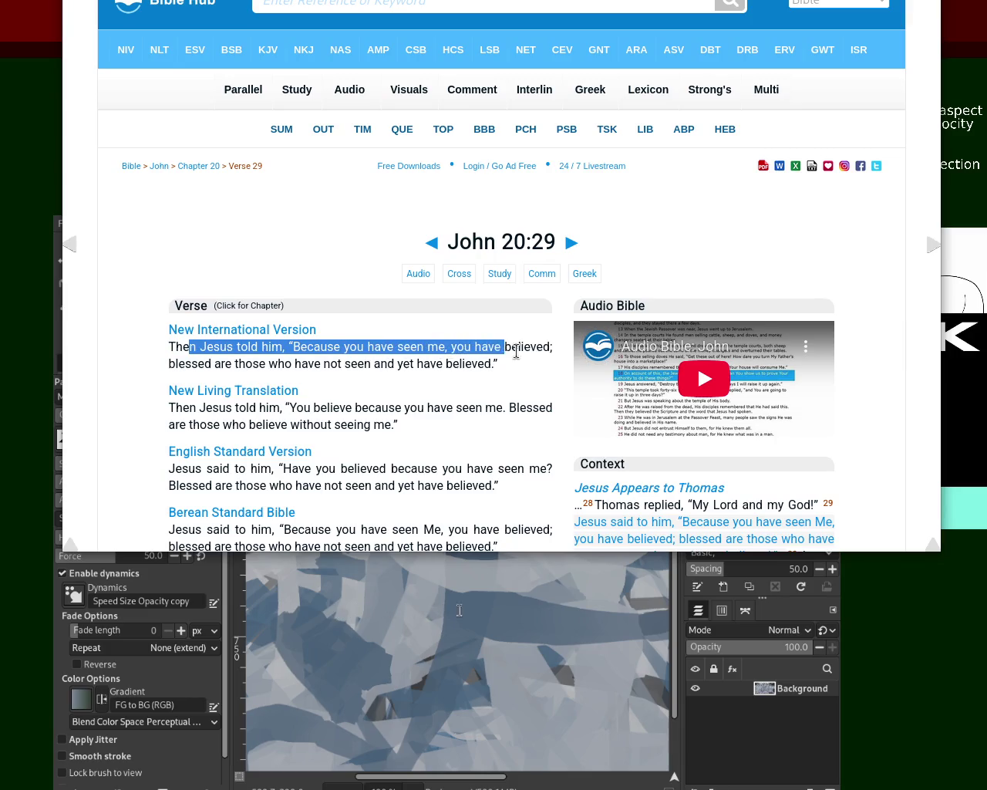
mouse_move(378, 352)
left_mouse_down()
mouse_move(242, 363)
mouse_move(306, 378)
mouse_move(504, 344)
mouse_move(524, 378)
left_mouse_up()
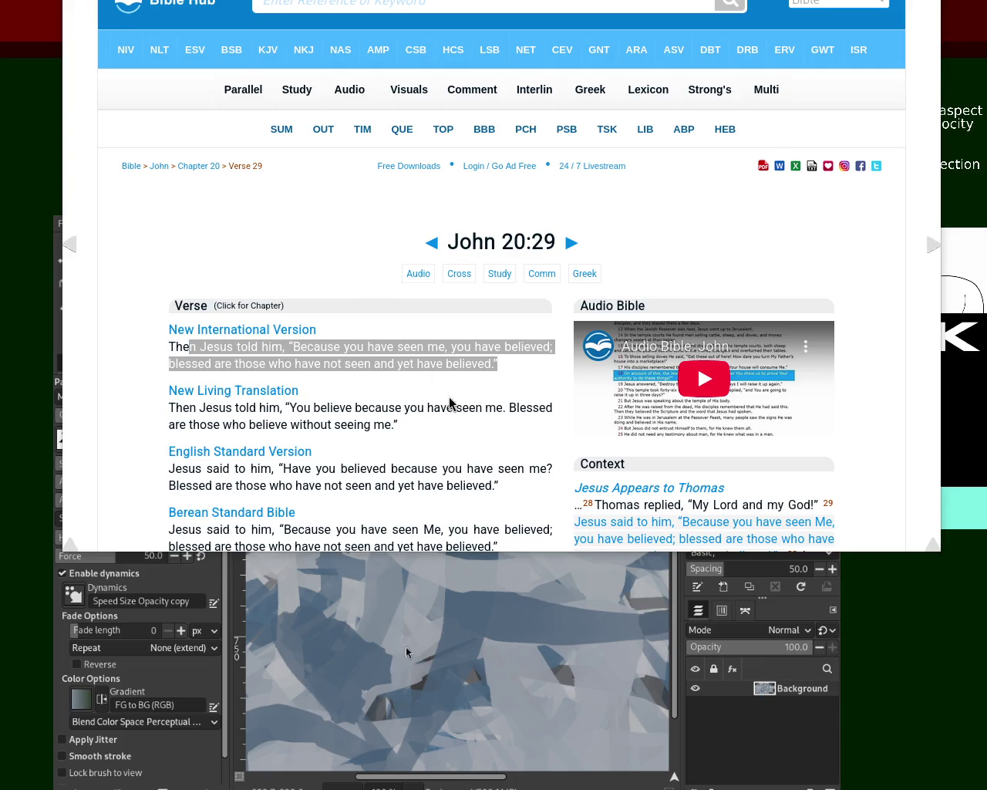
Deselect the John 20:29 verse text
left_click(308, 319)
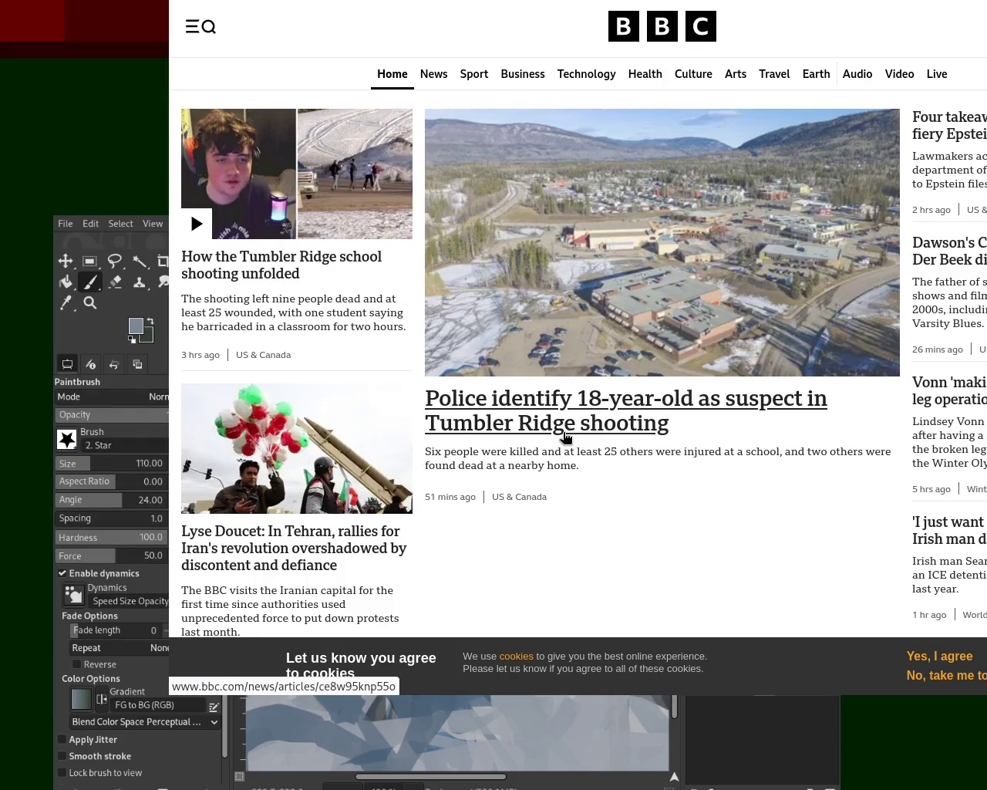
left_click(347, 209)
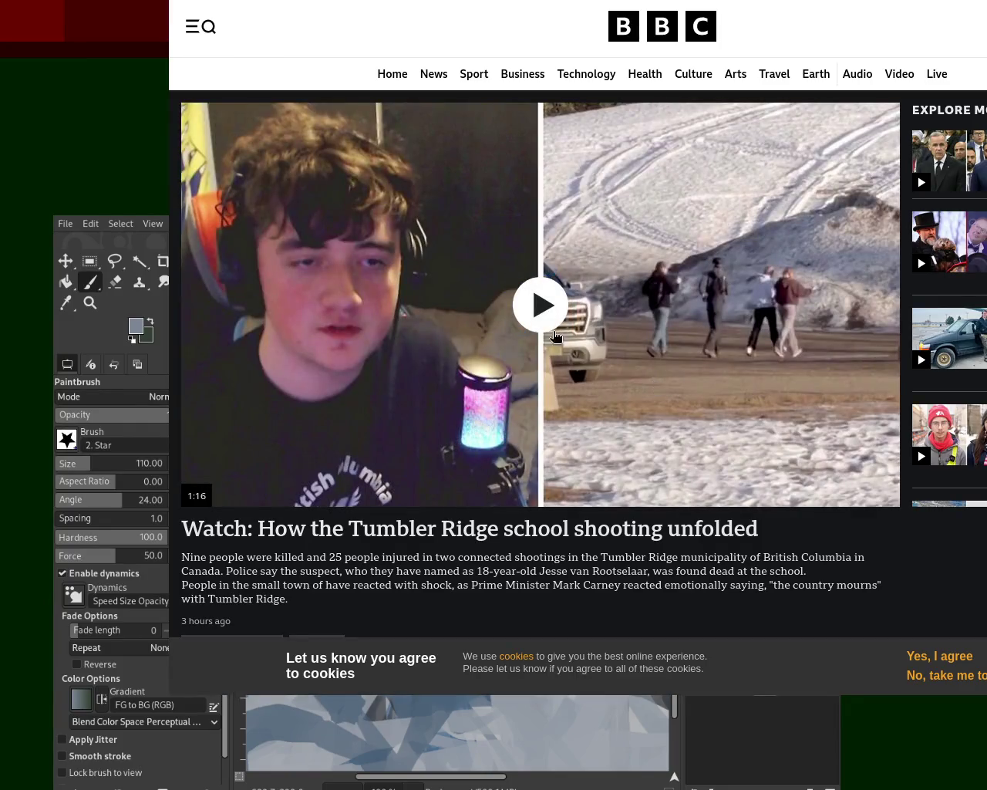
key("alt+Left")
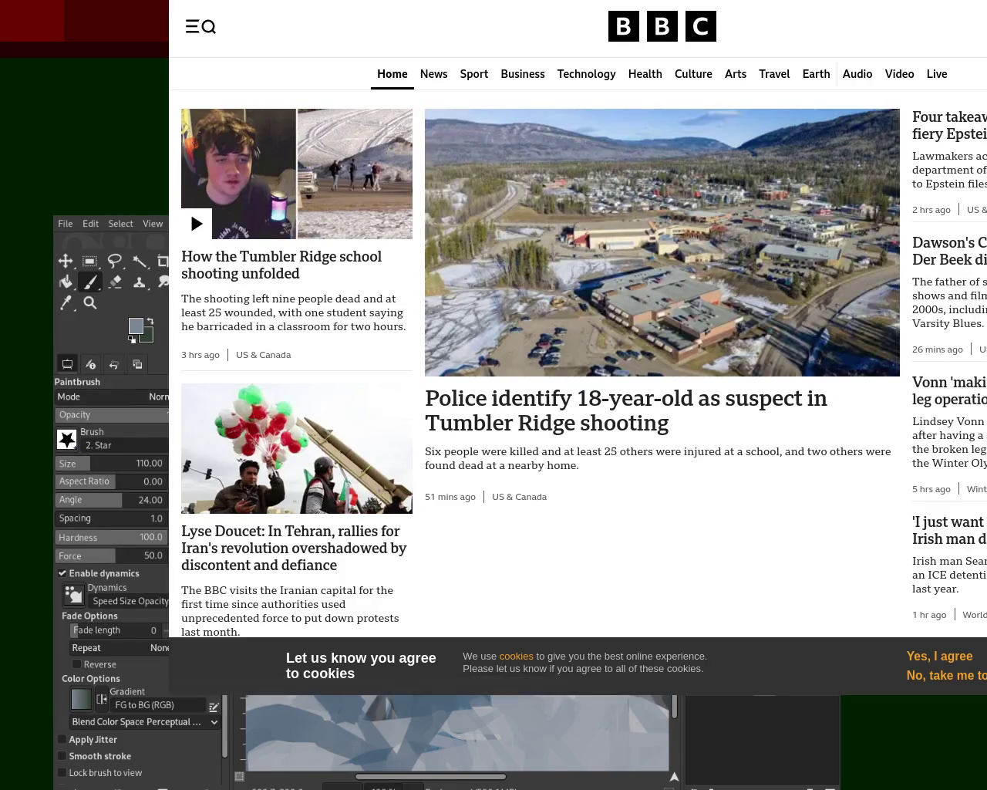
scroll(578, 347, "down", 1)
scroll(578, 362, "down", 1)
scroll(578, 363, "down", 1)
scroll(578, 362, "down", 2)
scroll(578, 362, "down", 5)
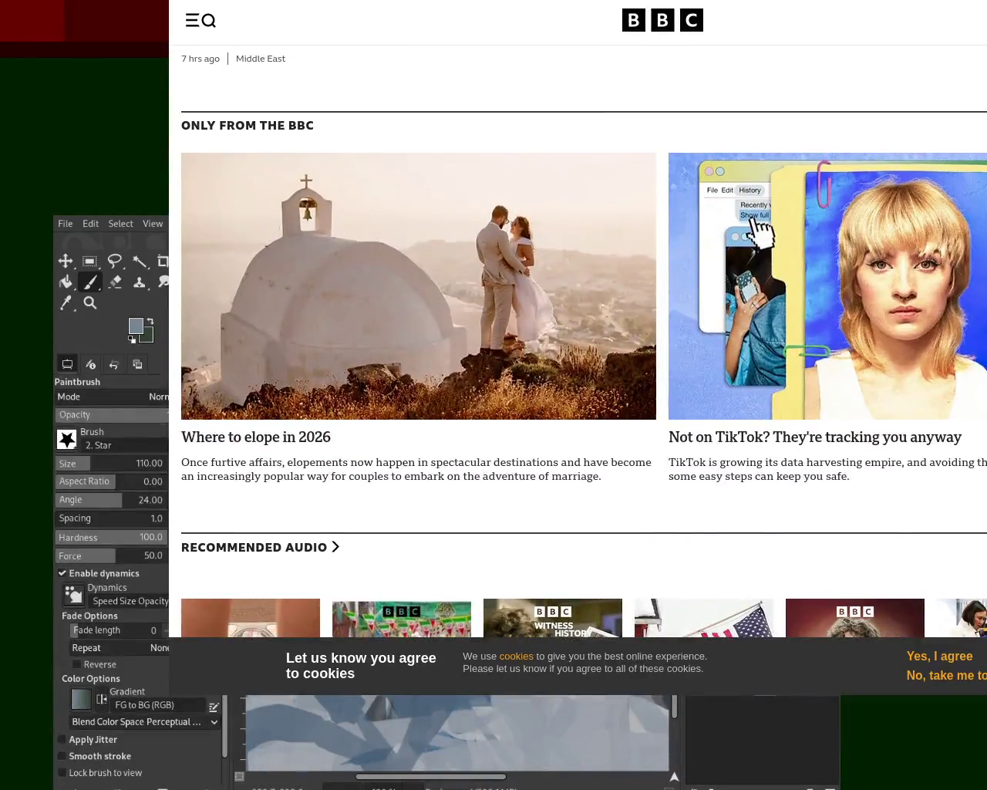
key("Home")
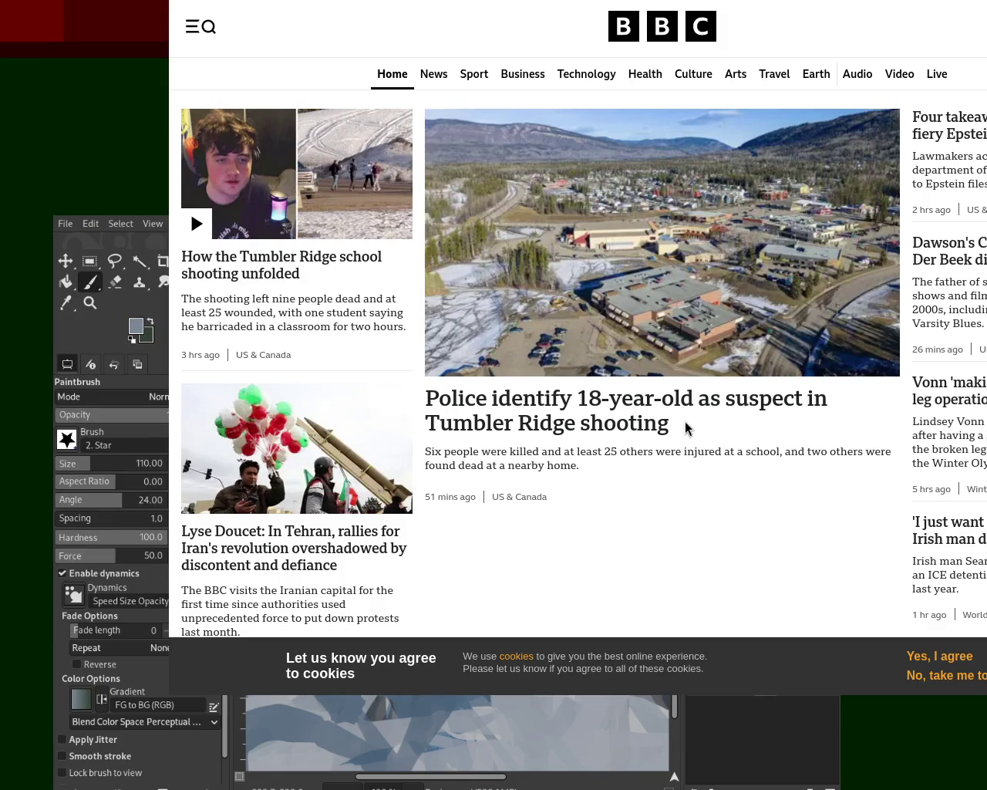
left_click(634, 418)
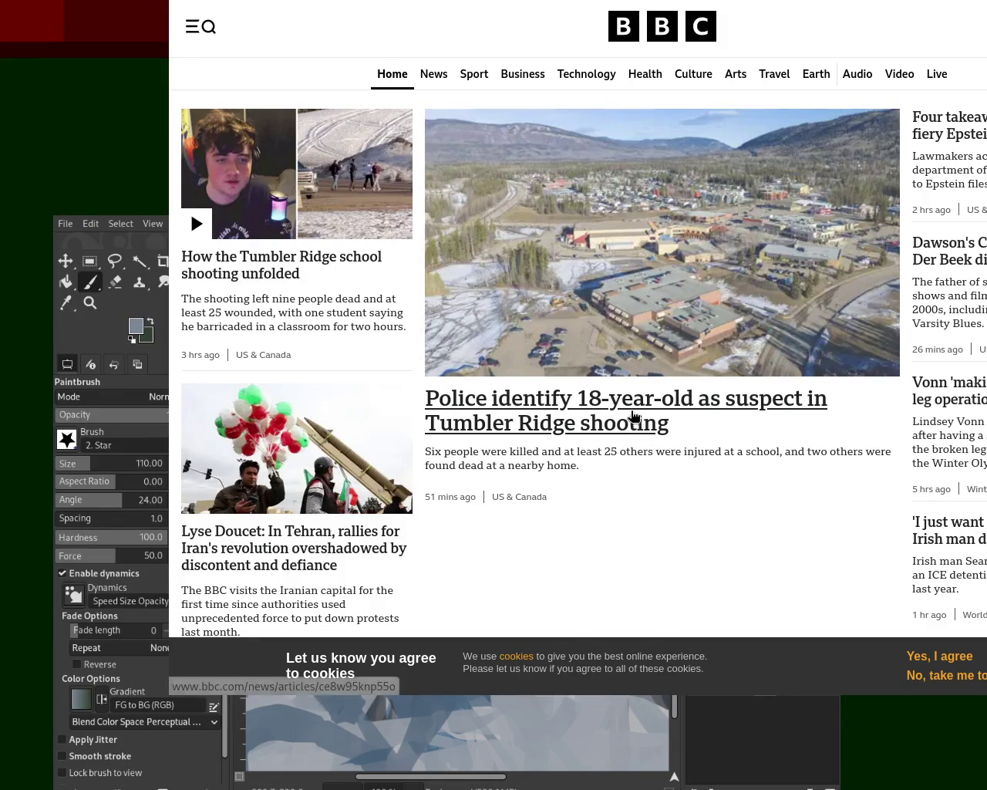
scroll(634, 418, "down", 5)
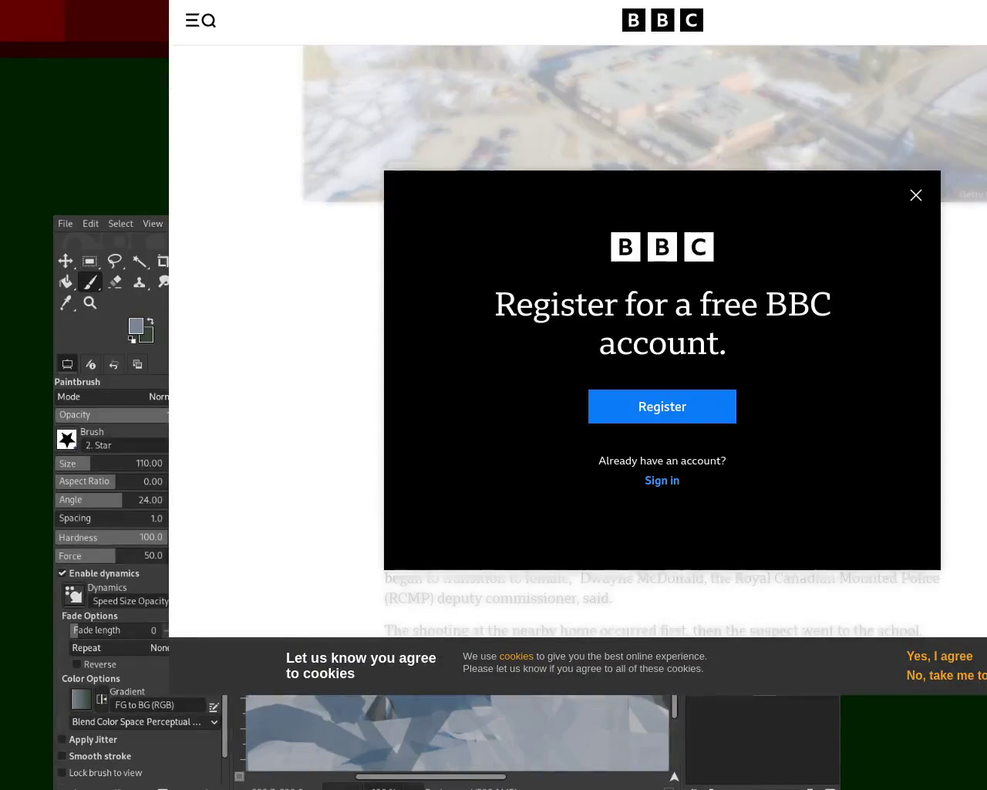
left_click(916, 196)
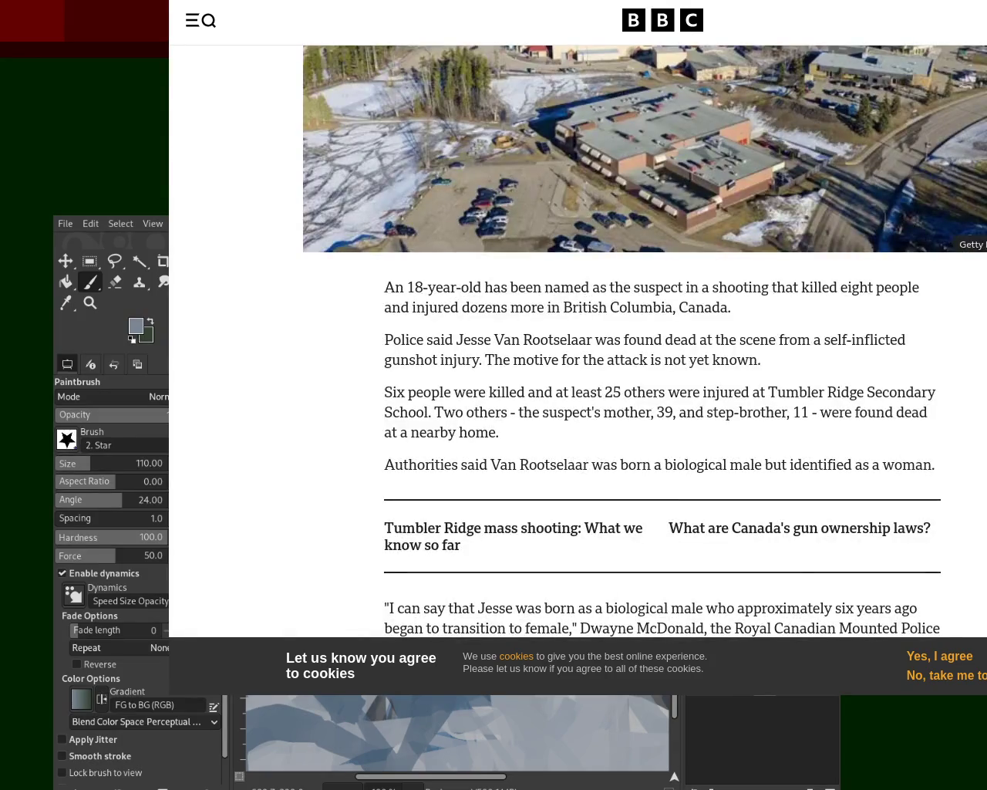
scroll(916, 196, "up", 3)
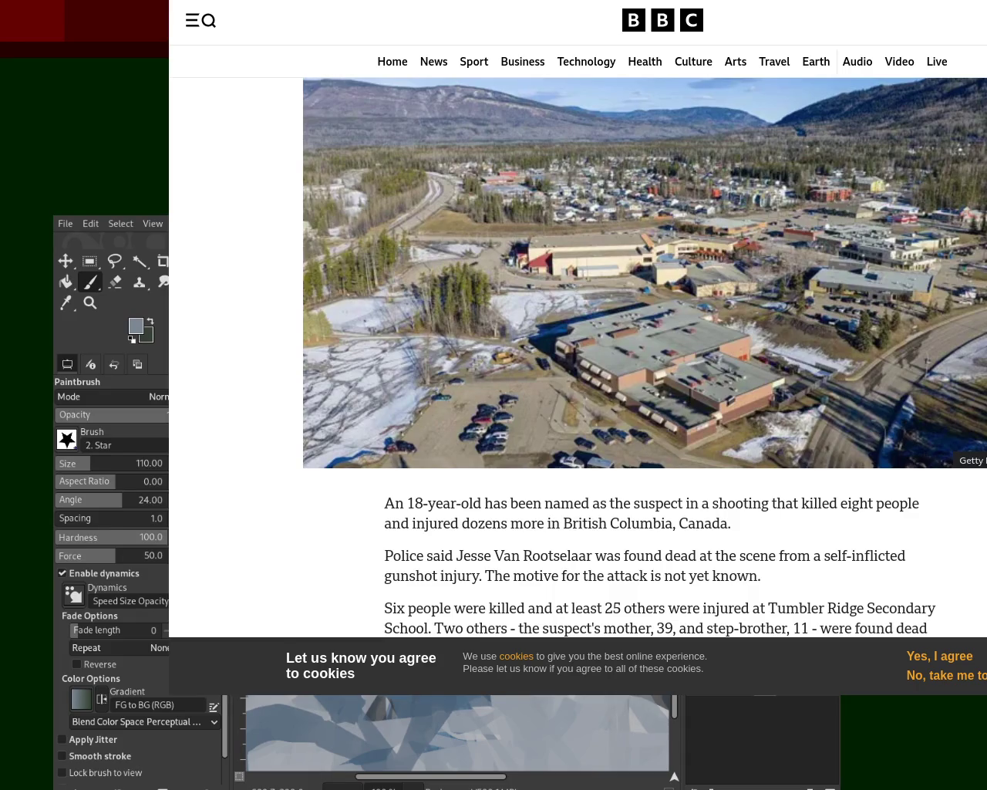
scroll(633, 355, "down", 2)
scroll(633, 355, "down", 3)
scroll(634, 355, "down", 2)
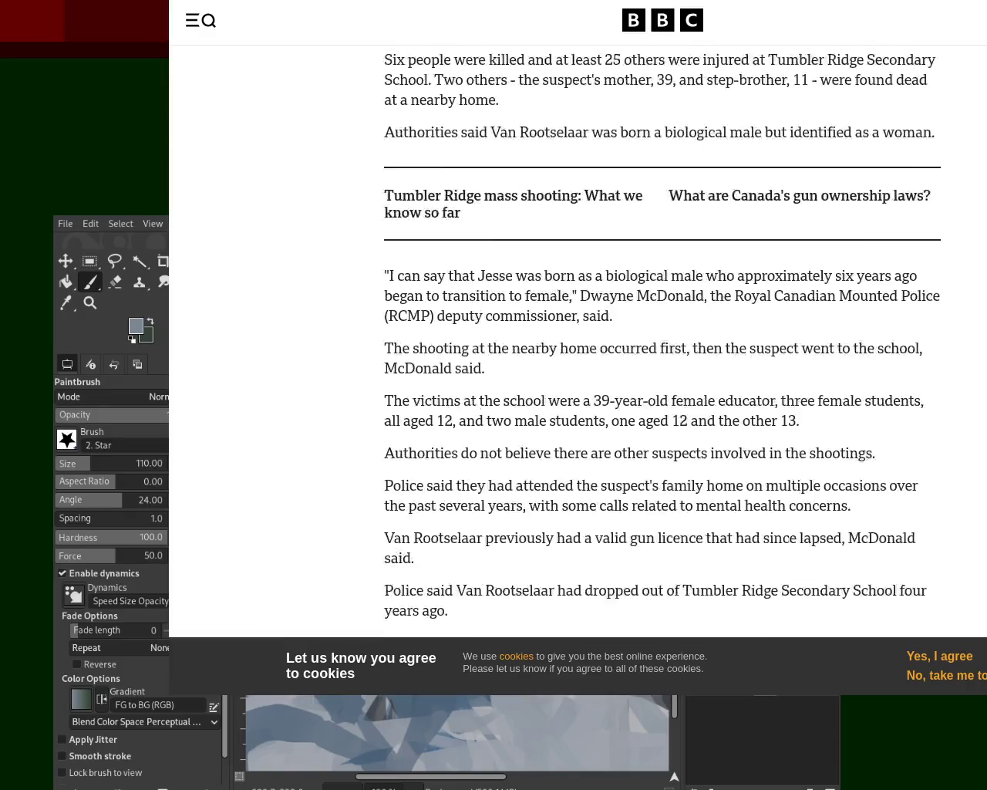
scroll(662, 343, "down", 1)
scroll(662, 344, "down", 4)
scroll(662, 344, "down", 1)
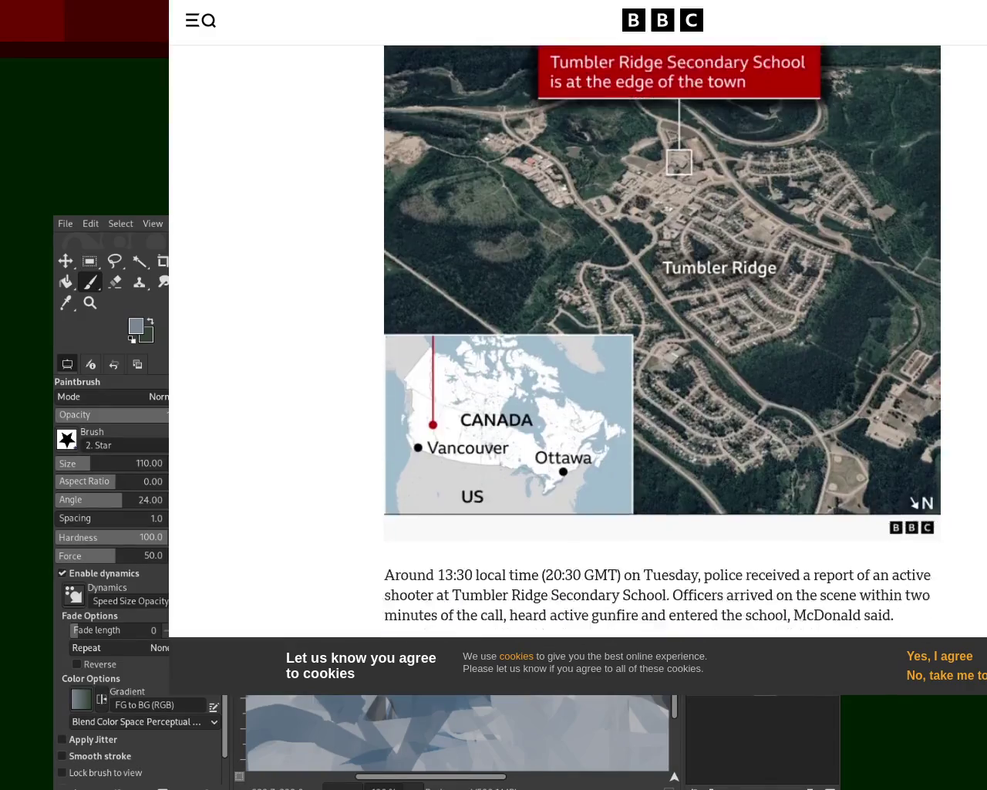
scroll(661, 344, "down", 3)
scroll(662, 344, "up", 1)
scroll(662, 344, "down", 1)
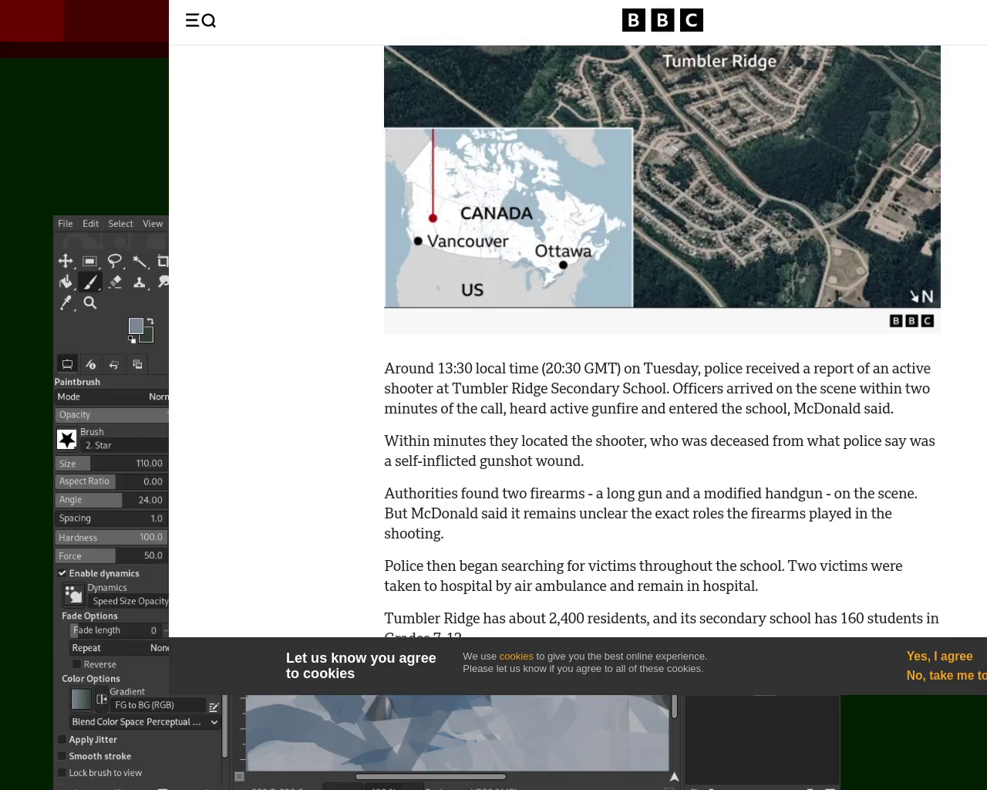
scroll(662, 344, "down", 2)
scroll(662, 344, "down", 6)
scroll(661, 344, "down", 4)
scroll(661, 344, "up", 3)
scroll(661, 344, "down", 2)
scroll(661, 344, "down", 2)
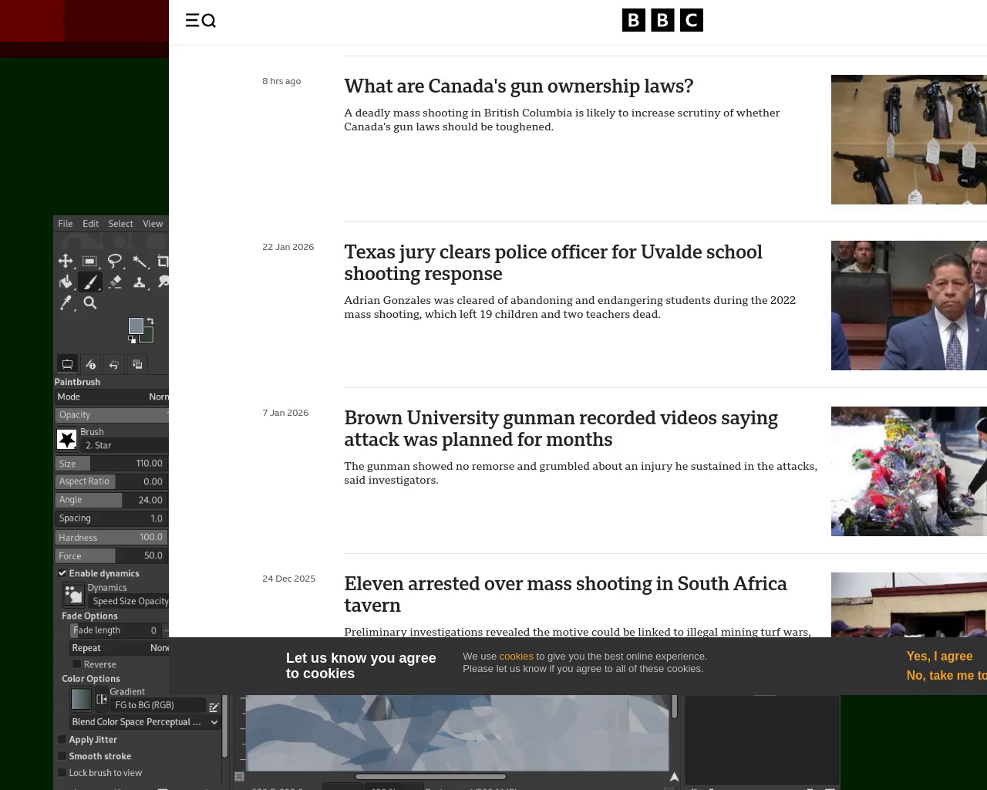
scroll(661, 344, "up", 2)
scroll(662, 344, "up", 4)
scroll(661, 344, "up", 7)
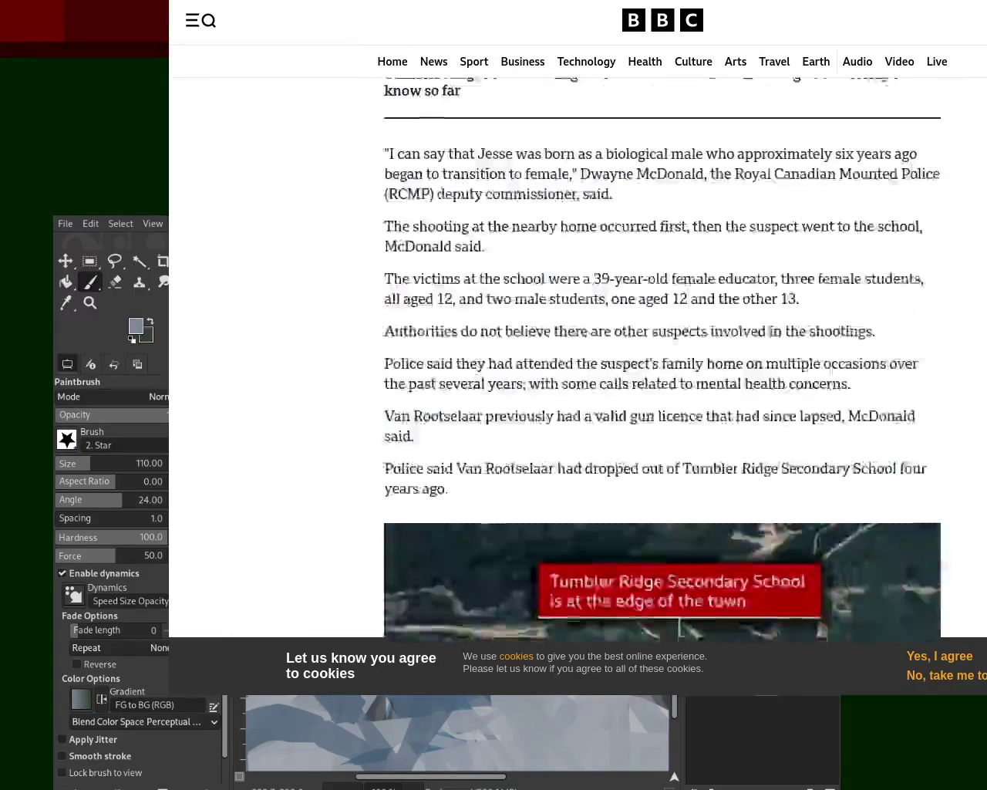
scroll(661, 343, "up", 7)
scroll(954, 46, "down", 2)
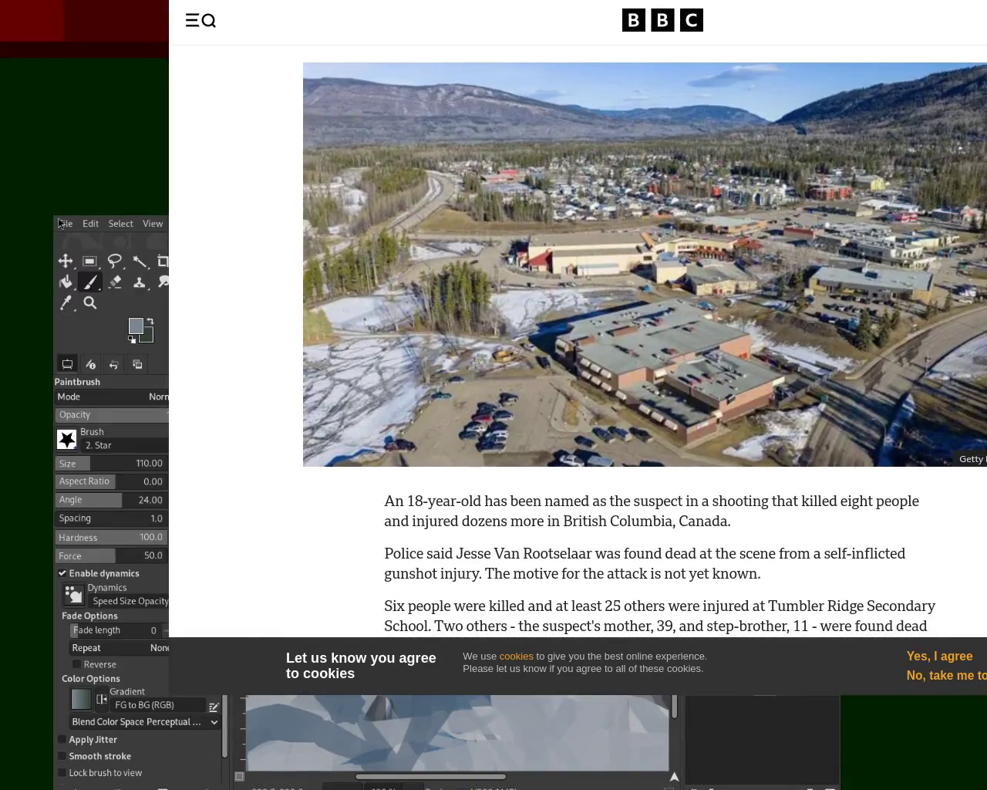
key("alt+Left")
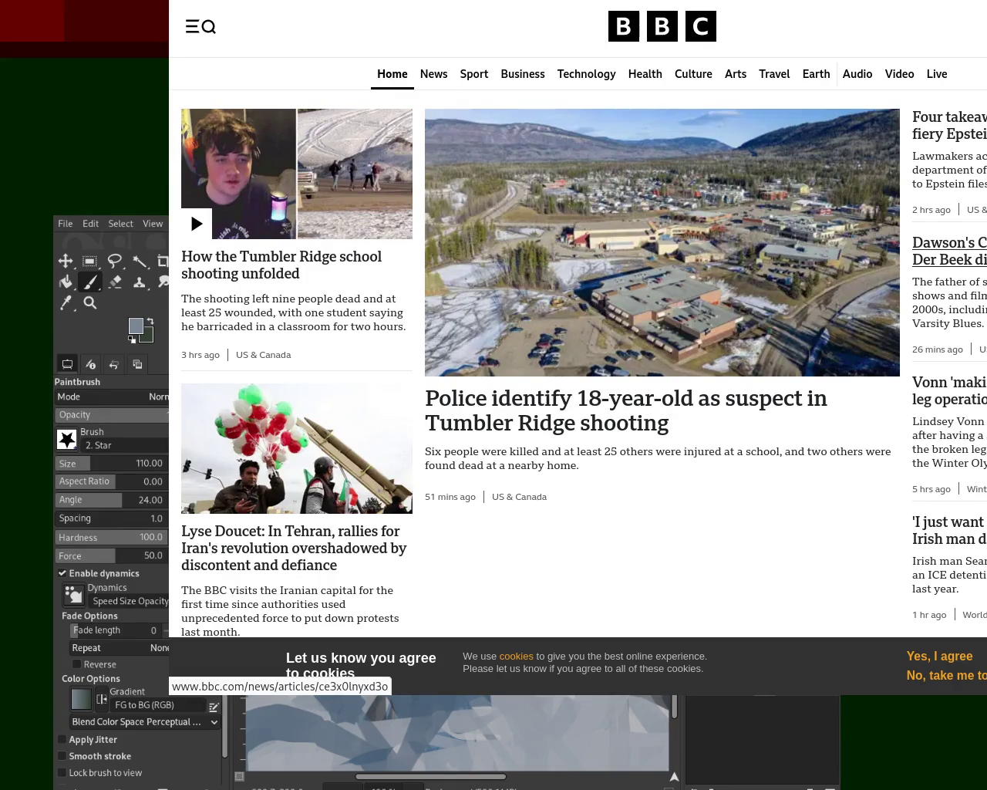
Open the Dawson's Creek star's death article and select text from its headline and first paragraph
left_click(945, 250)
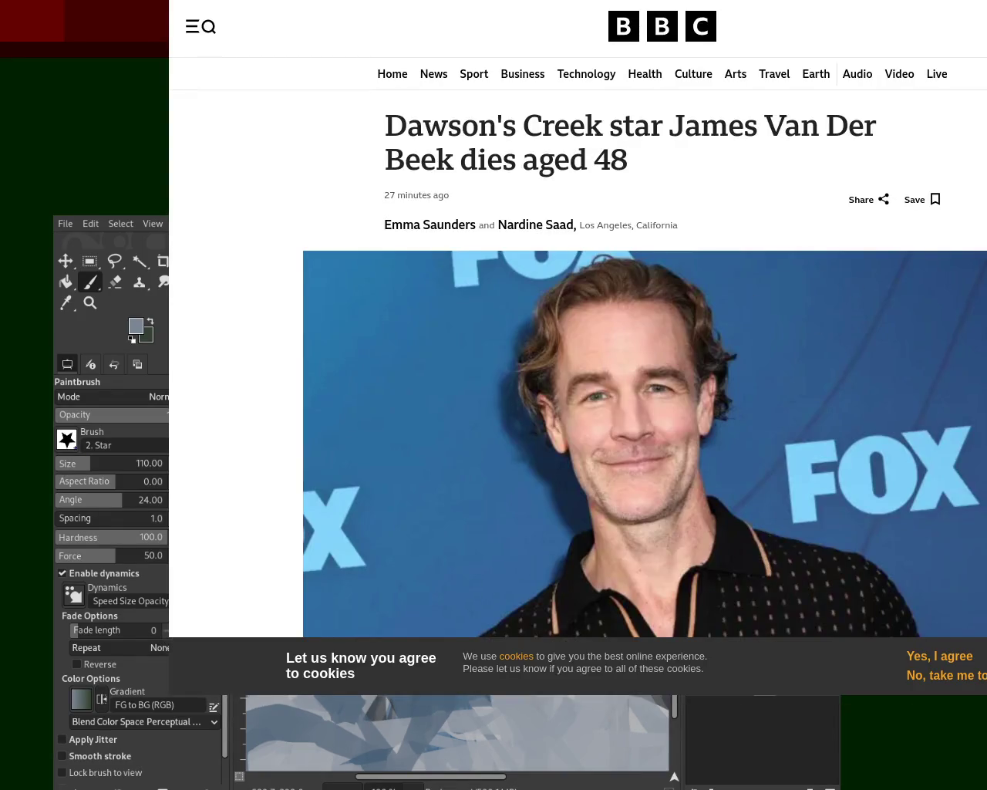
scroll(578, 347, "down", 2)
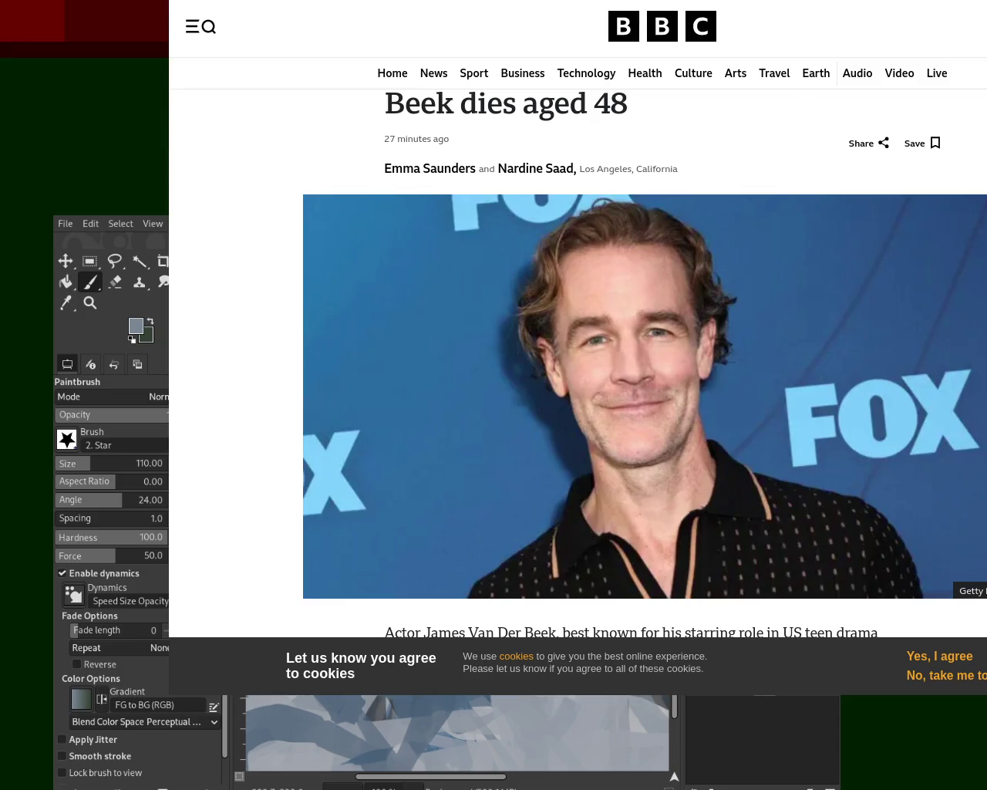
scroll(935, 171, "up", 2)
mouse_move(493, 128)
left_mouse_down()
mouse_move(682, 131)
mouse_move(660, 180)
left_mouse_up()
scroll(871, 192, "down", 10)
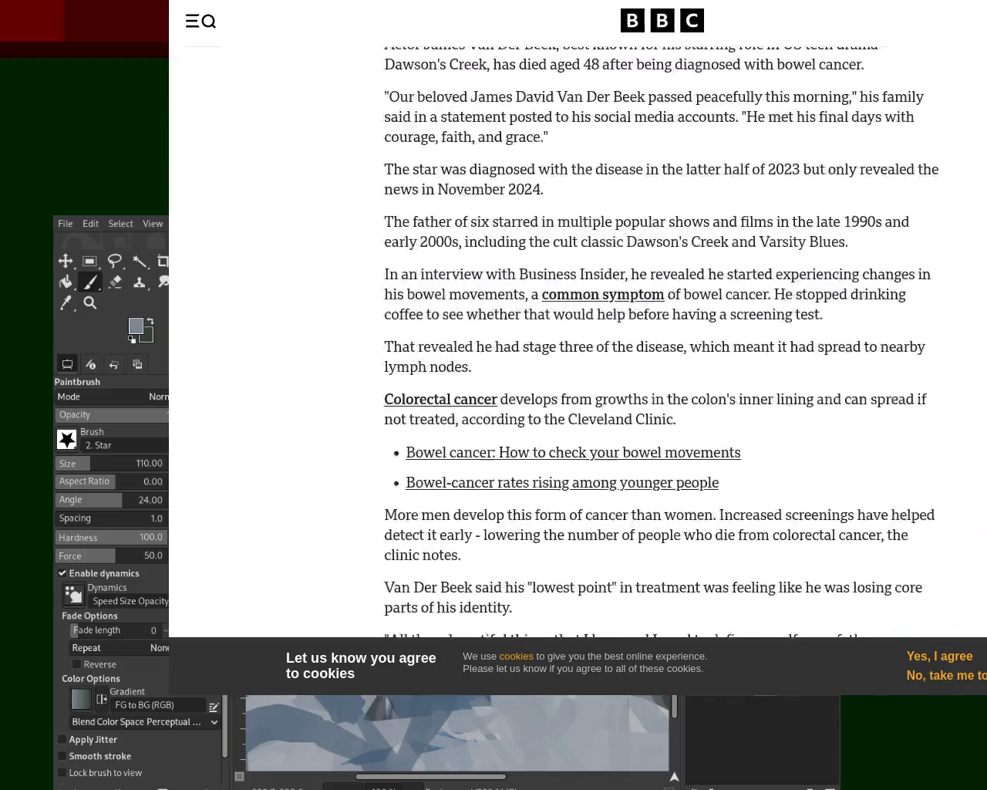
scroll(871, 192, "up", 3)
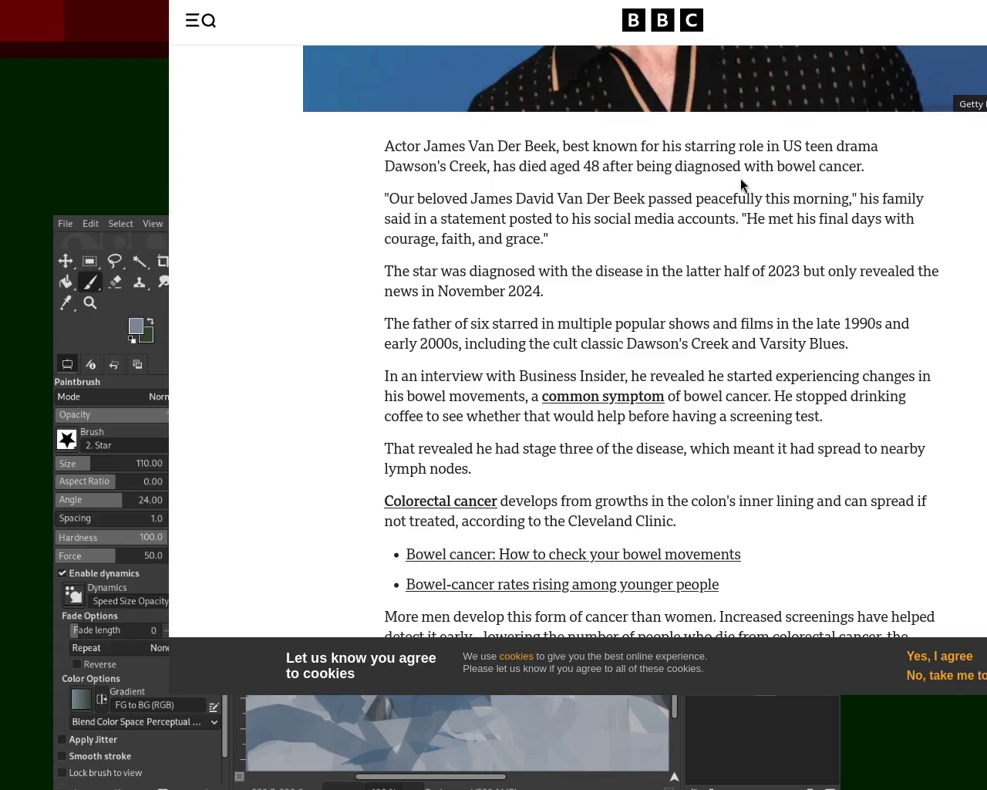
left_click_drag(792, 168, 884, 182)
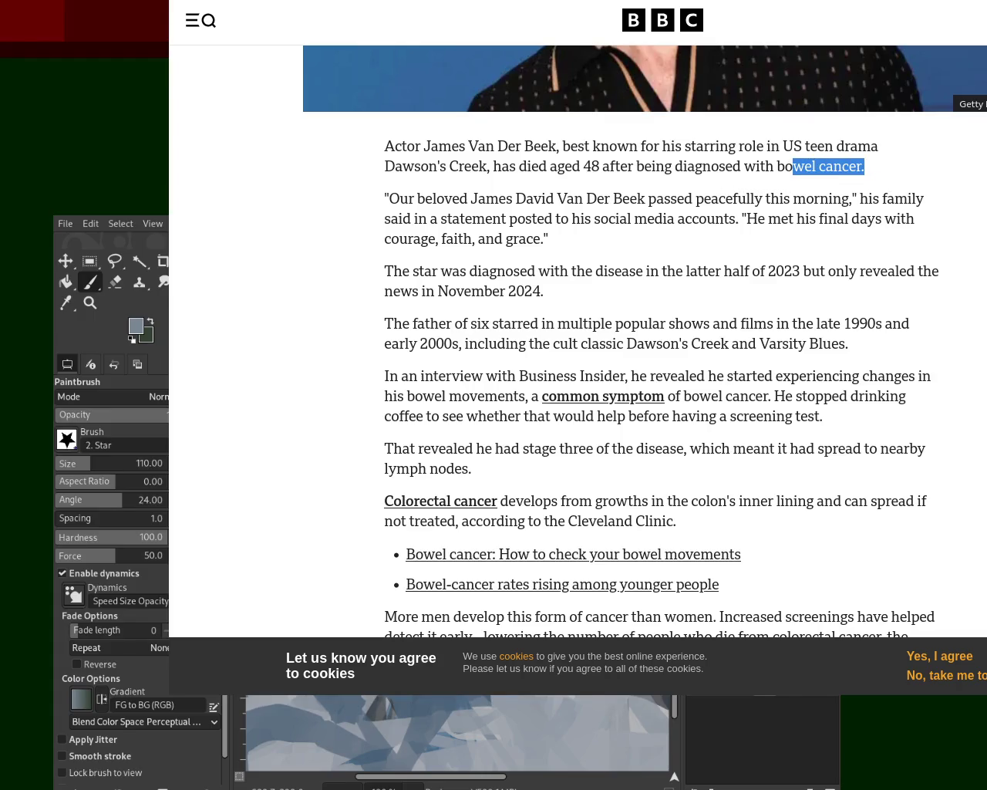
Scroll down through the article, then jump back to the top
scroll(648, 347, "up", 2)
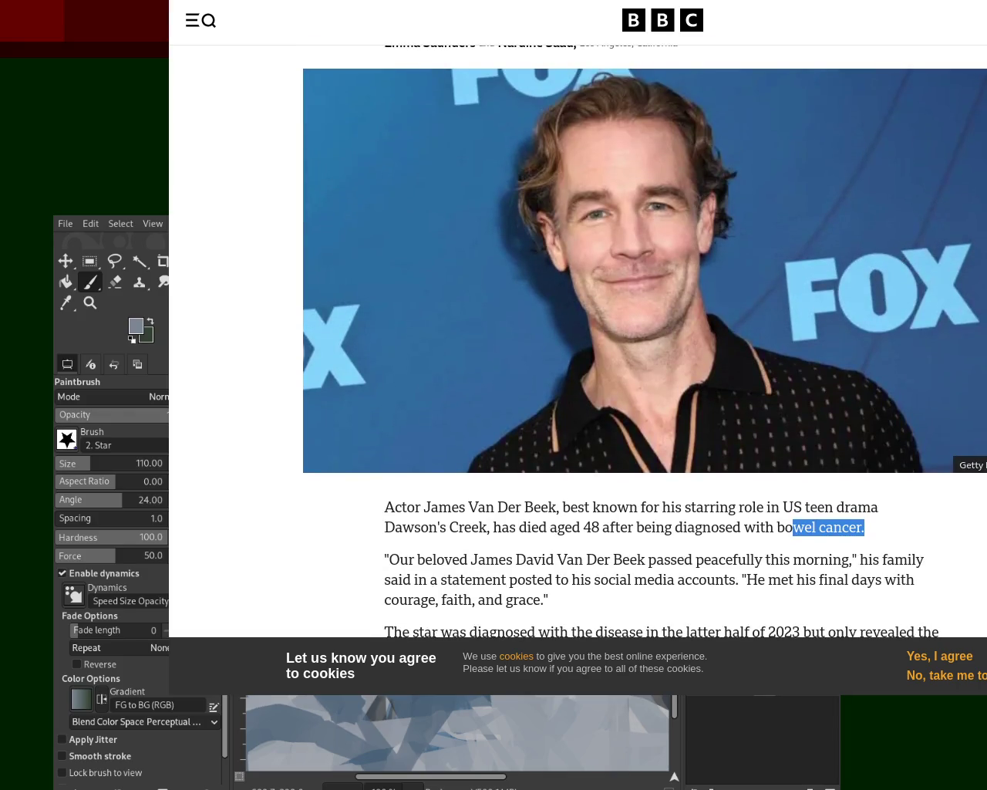
key("alt+Tab")
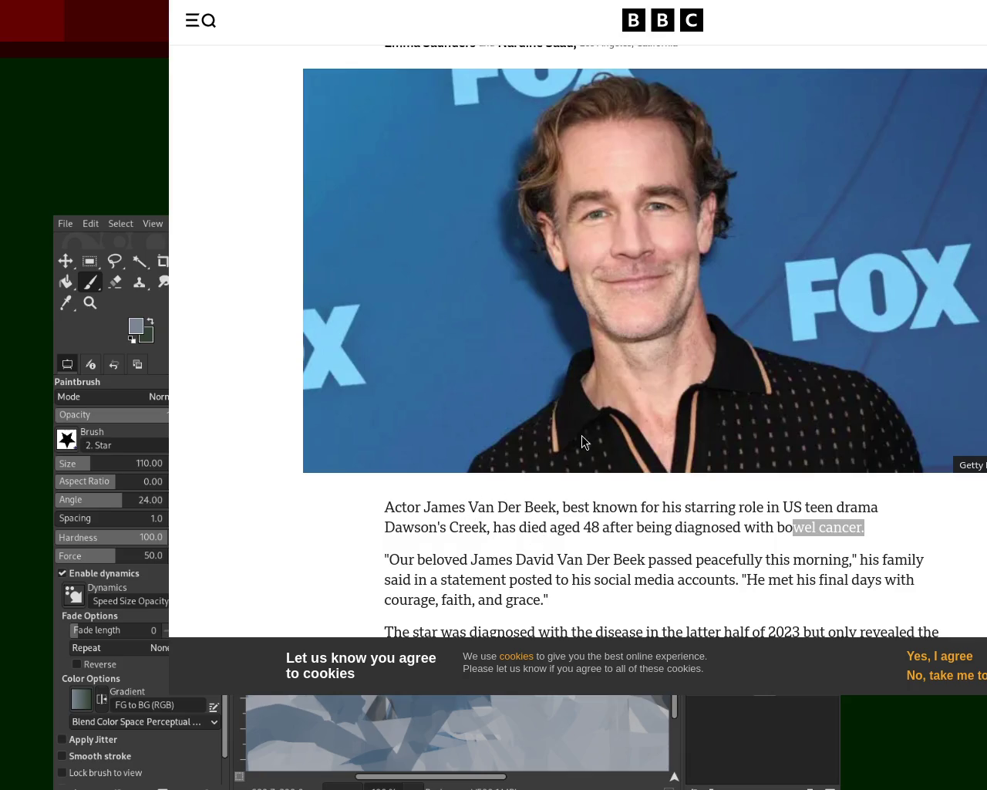
key("alt+Tab")
scroll(648, 347, "down", 7)
scroll(648, 347, "down", 6)
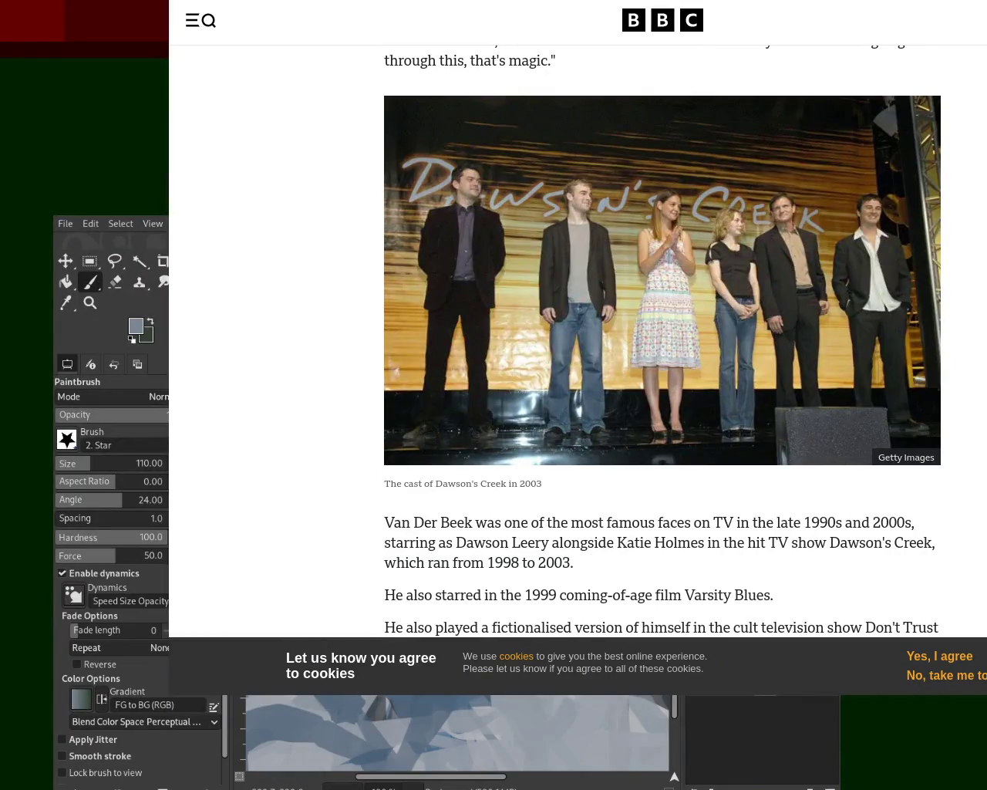
scroll(647, 347, "down", 5)
scroll(647, 347, "down", 6)
scroll(647, 347, "down", 6)
key("Home")
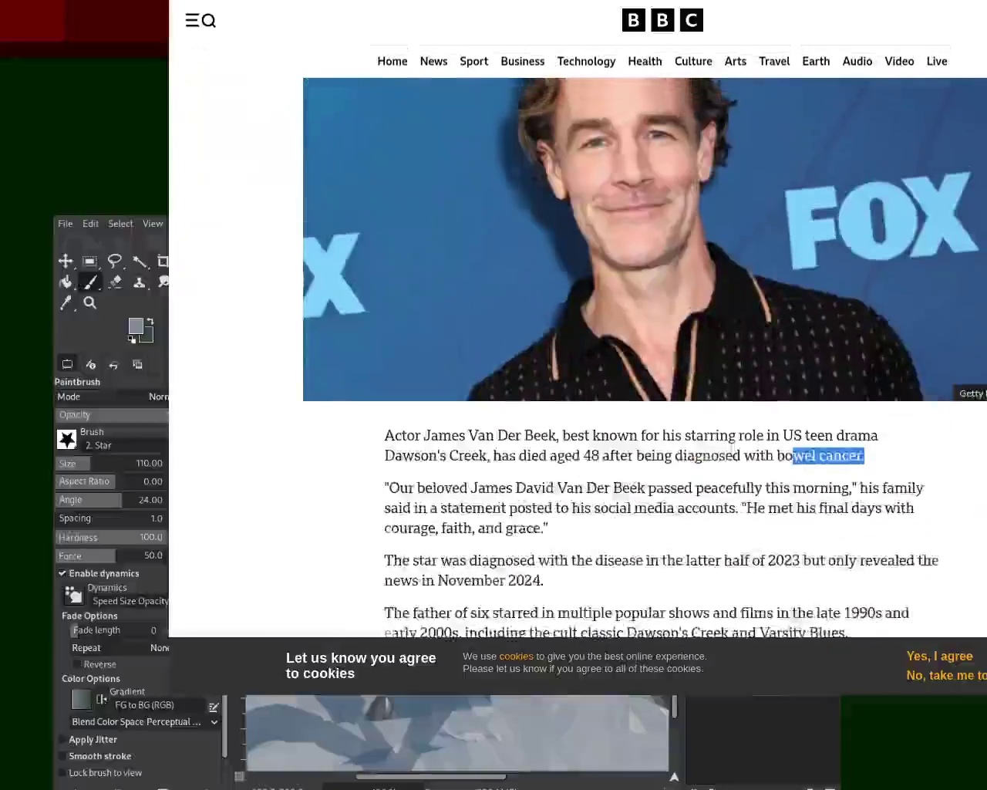
scroll(643, 86, "up", 2)
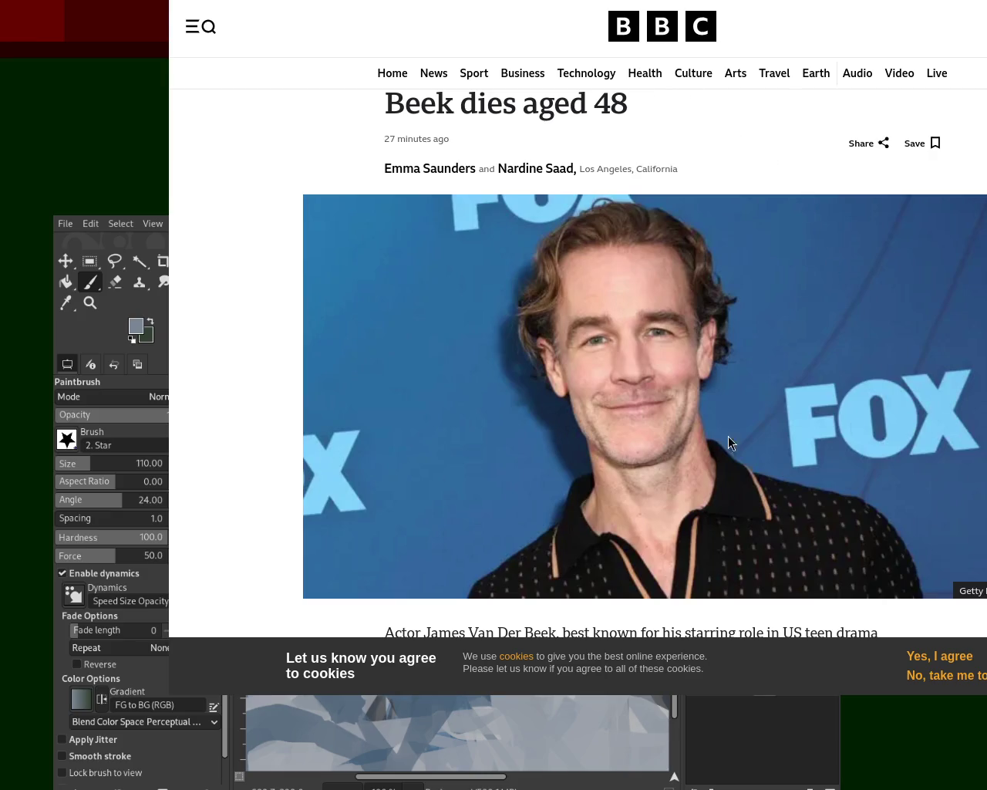
scroll(578, 347, "up", 1)
Scroll up and down through the Firefox page
scroll(579, 347, "down", 1)
scroll(579, 347, "down", 3)
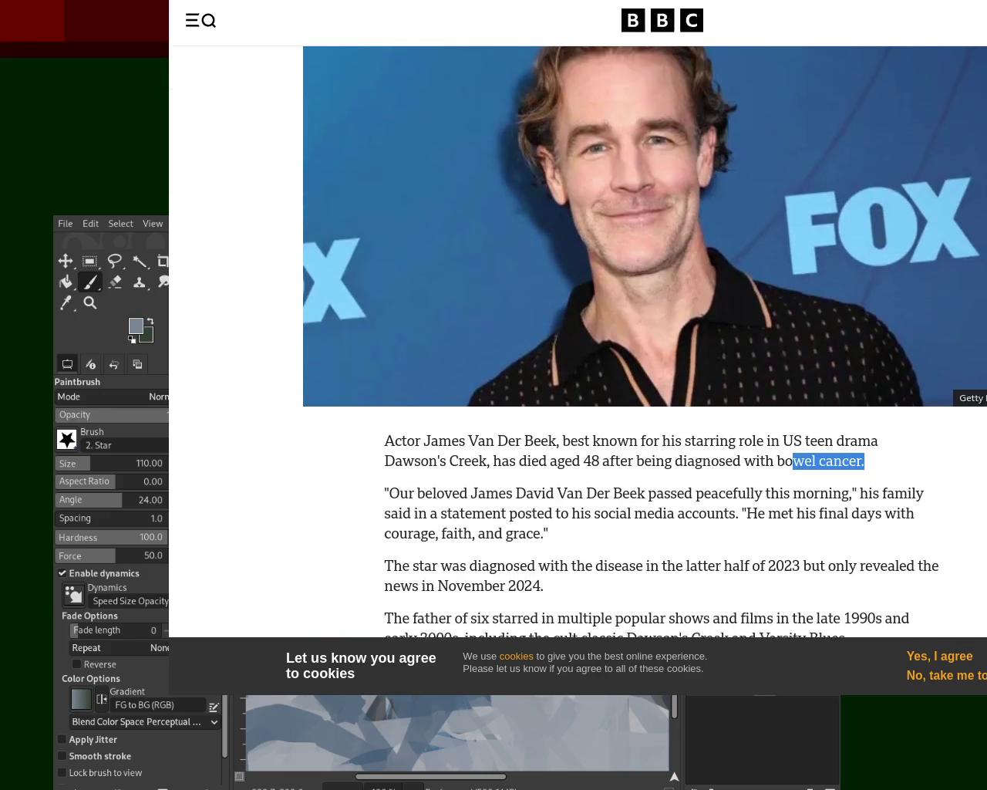
scroll(579, 347, "down", 1)
scroll(579, 347, "up", 1)
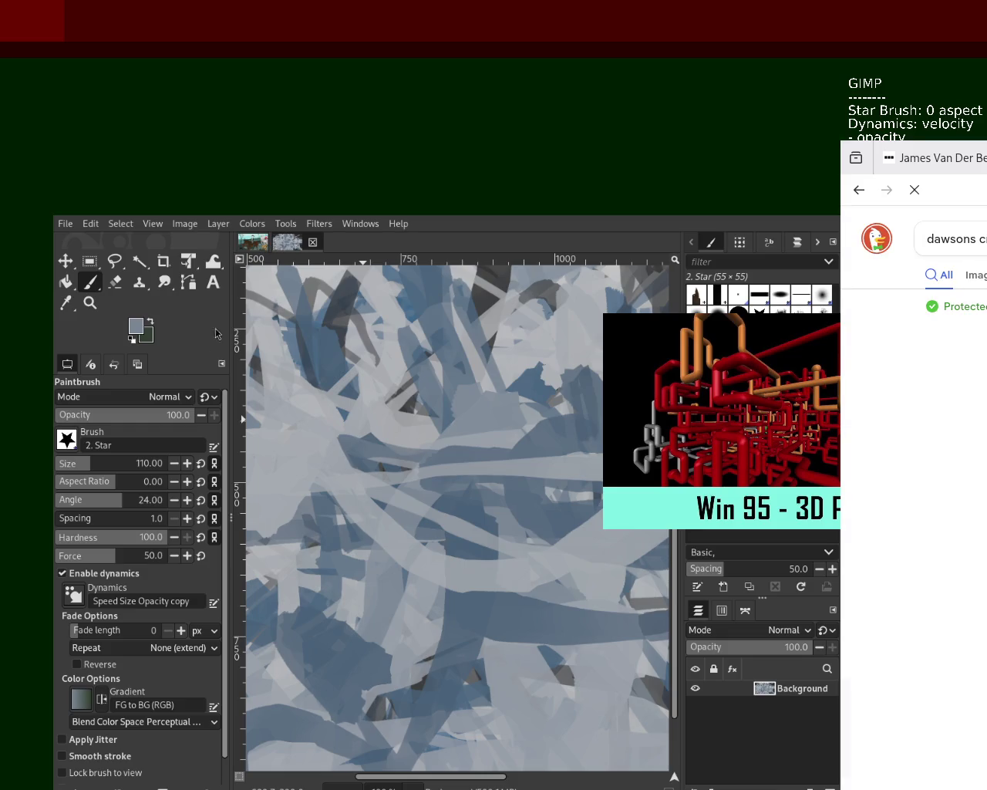
scroll(925, 580, "down", 5)
Open a YouTube search result, zoom GIMP out to the whole painting, and paint with dark grey
left_click(925, 580)
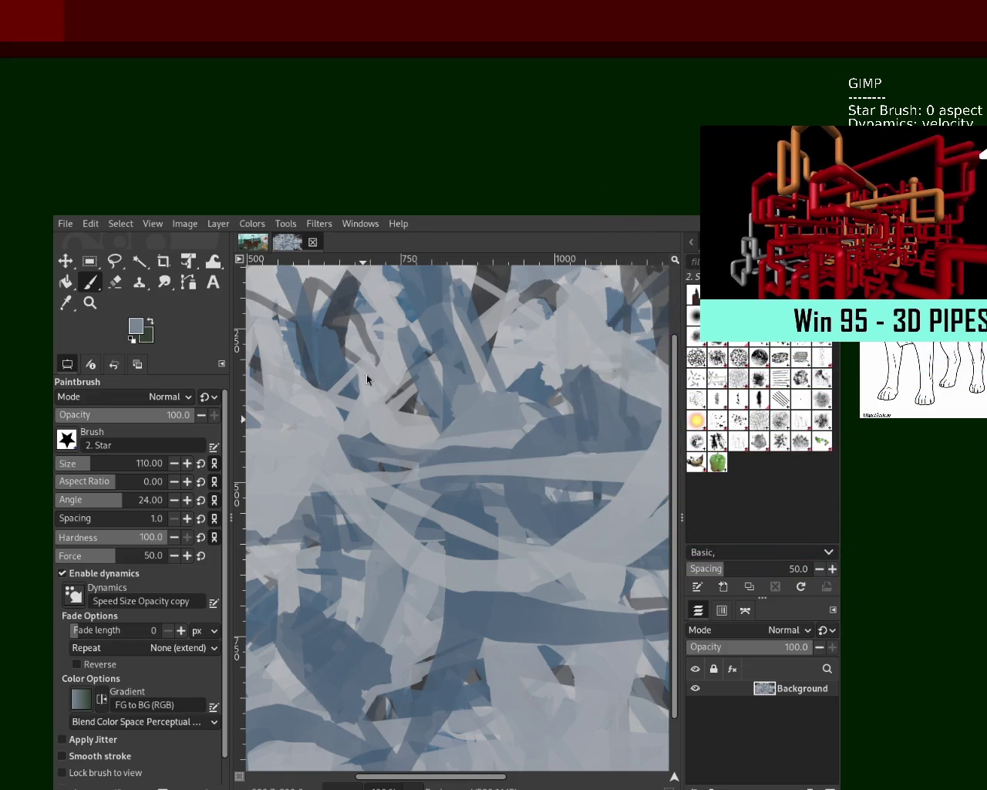
left_click(89, 302)
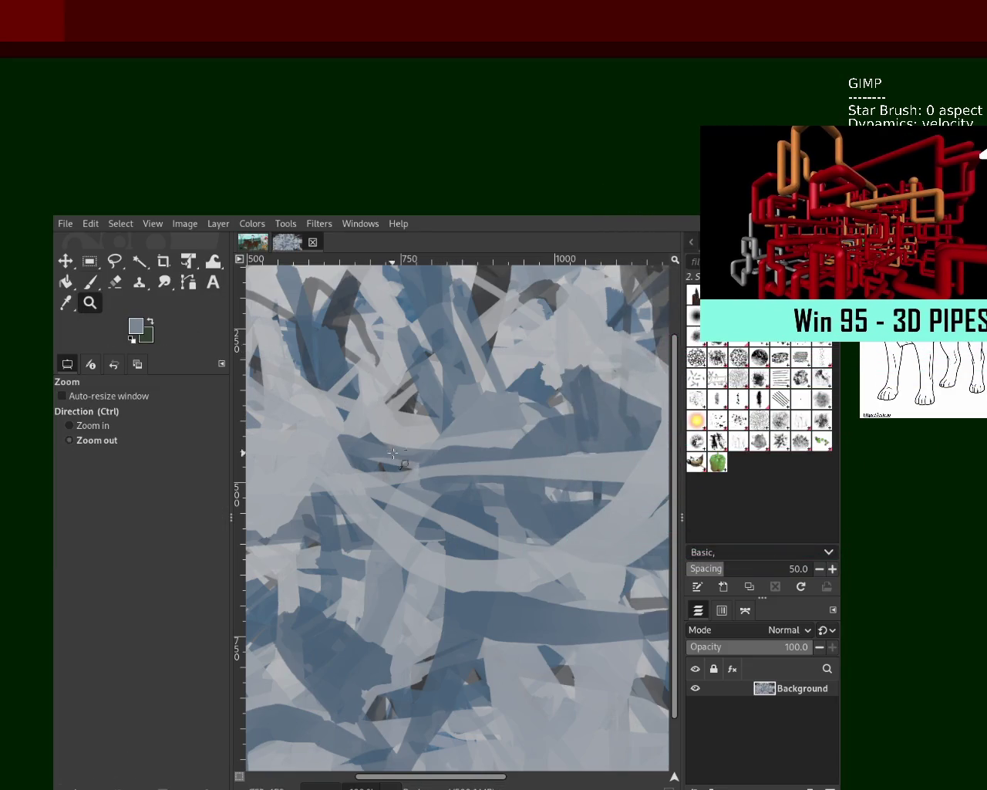
left_click(410, 449, "ctrl")
left_click(409, 448, "ctrl")
left_click(410, 449)
left_click(409, 449)
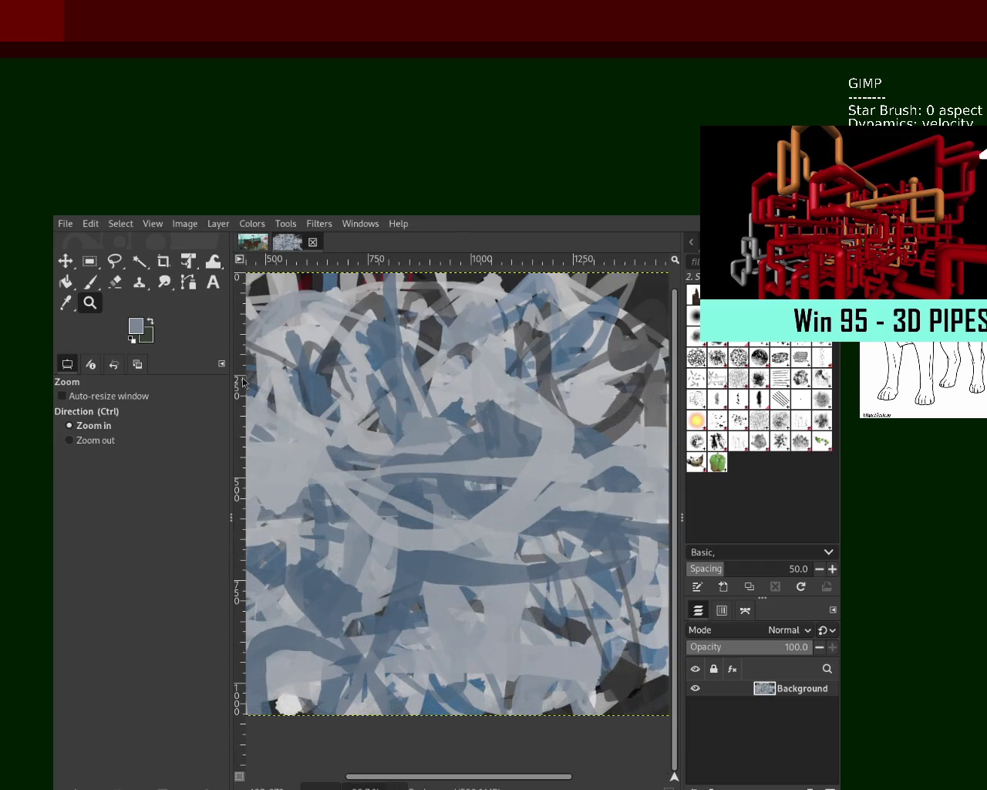
left_click(90, 282)
left_click(595, 421, "ctrl")
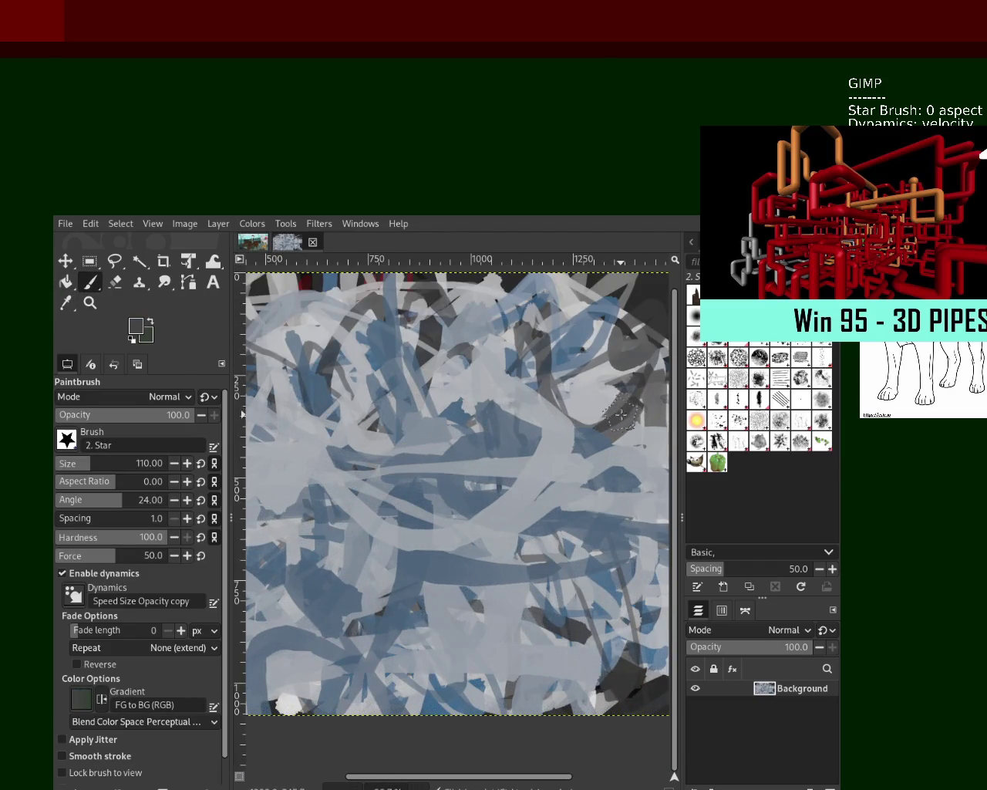
Paint dark grey star-brush strokes across the canvas centre, undoing the last one
left_click_drag(617, 408, 347, 709)
left_click_drag(462, 524, 424, 713)
left_click_drag(420, 444, 563, 559)
left_click_drag(492, 591, 463, 390)
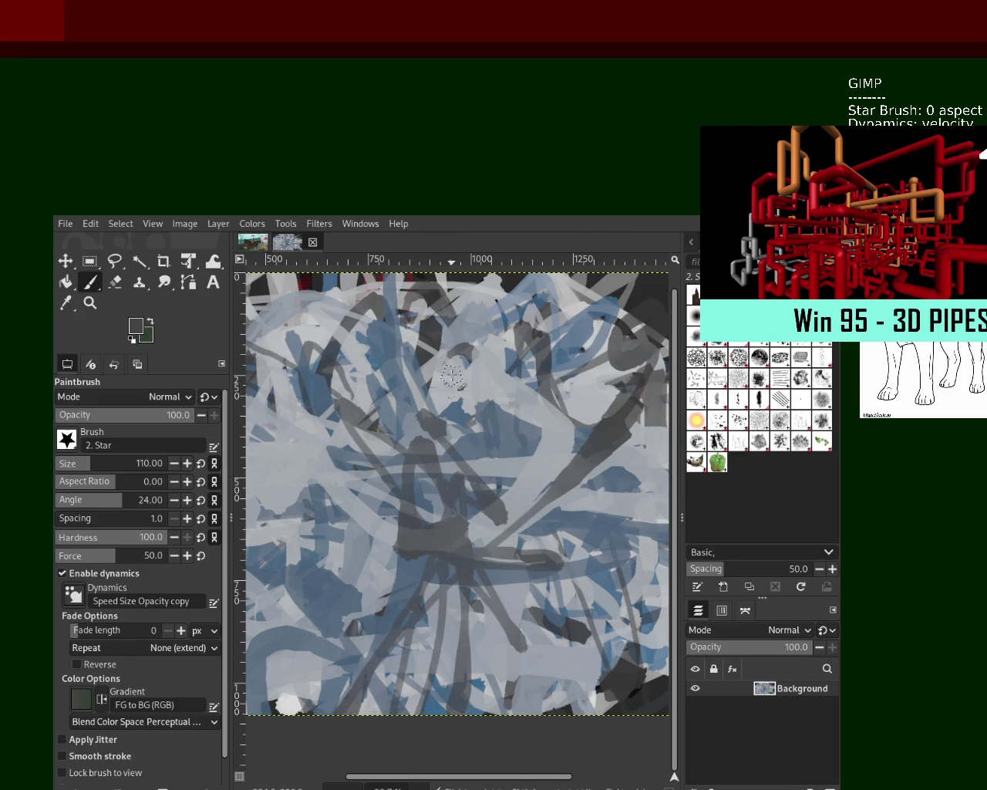
left_click_drag(436, 328, 415, 522)
key("ctrl+z")
Add a near-black curved stroke in the centre, then light grey loops over it
left_click(277, 569, "ctrl")
mouse_move(530, 558)
left_mouse_down()
mouse_move(424, 553)
mouse_move(362, 609)
mouse_move(339, 478)
mouse_move(463, 401)
mouse_move(390, 438)
mouse_move(532, 309)
mouse_move(347, 432)
mouse_move(515, 478)
left_mouse_up()
left_click(620, 459, "ctrl")
mouse_move(621, 458)
left_mouse_down()
mouse_move(339, 471)
mouse_move(444, 378)
mouse_move(527, 524)
left_mouse_up()
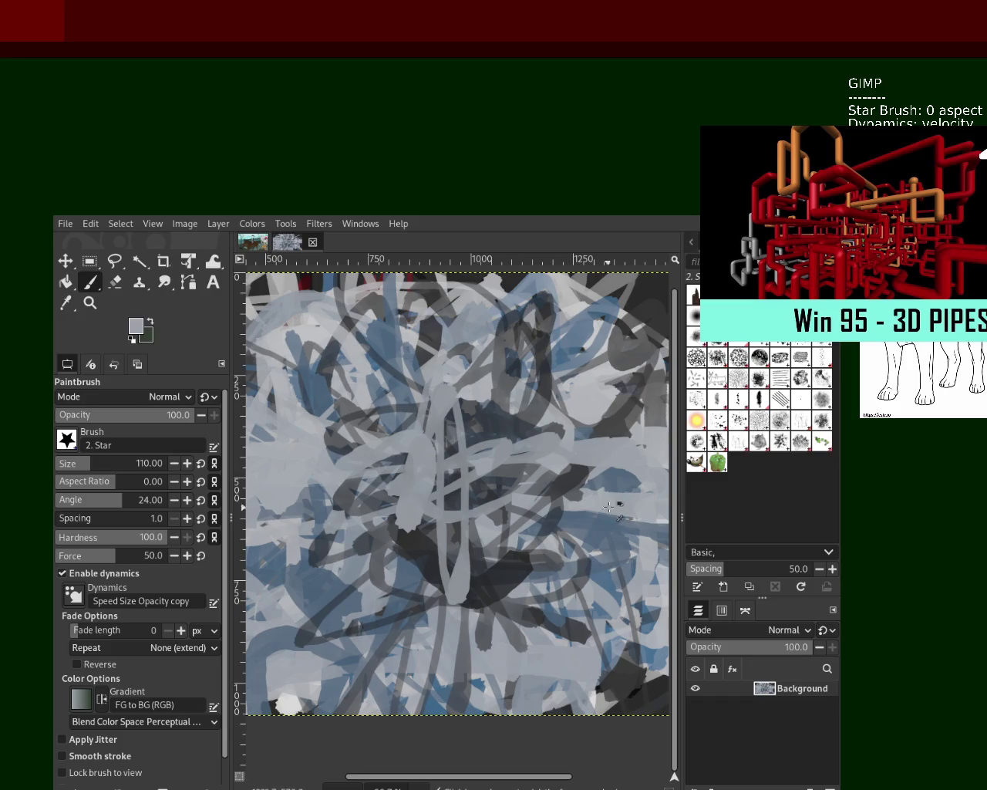
left_click_drag(632, 517, 615, 499)
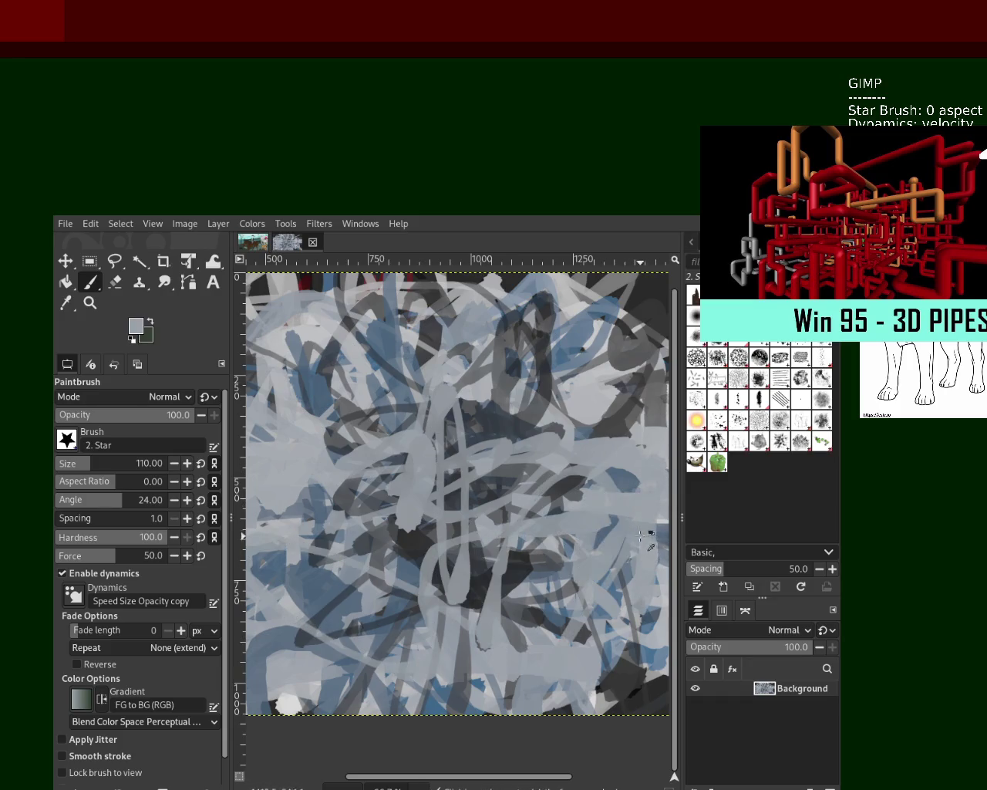
Paint blue strokes inward from the lower right and a light grey stroke that gets undone
left_click(648, 543, "ctrl")
left_click_drag(632, 501, 566, 377)
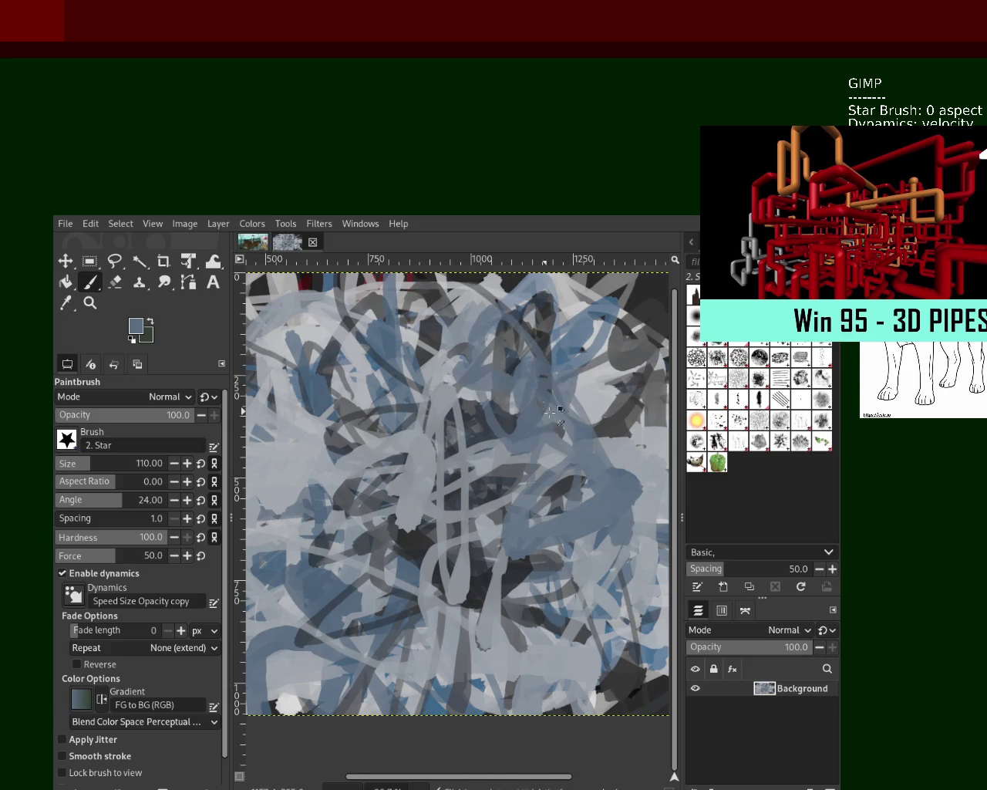
left_click(501, 340, "ctrl")
mouse_move(501, 339)
left_mouse_down()
mouse_move(559, 492)
mouse_move(539, 401)
left_mouse_up()
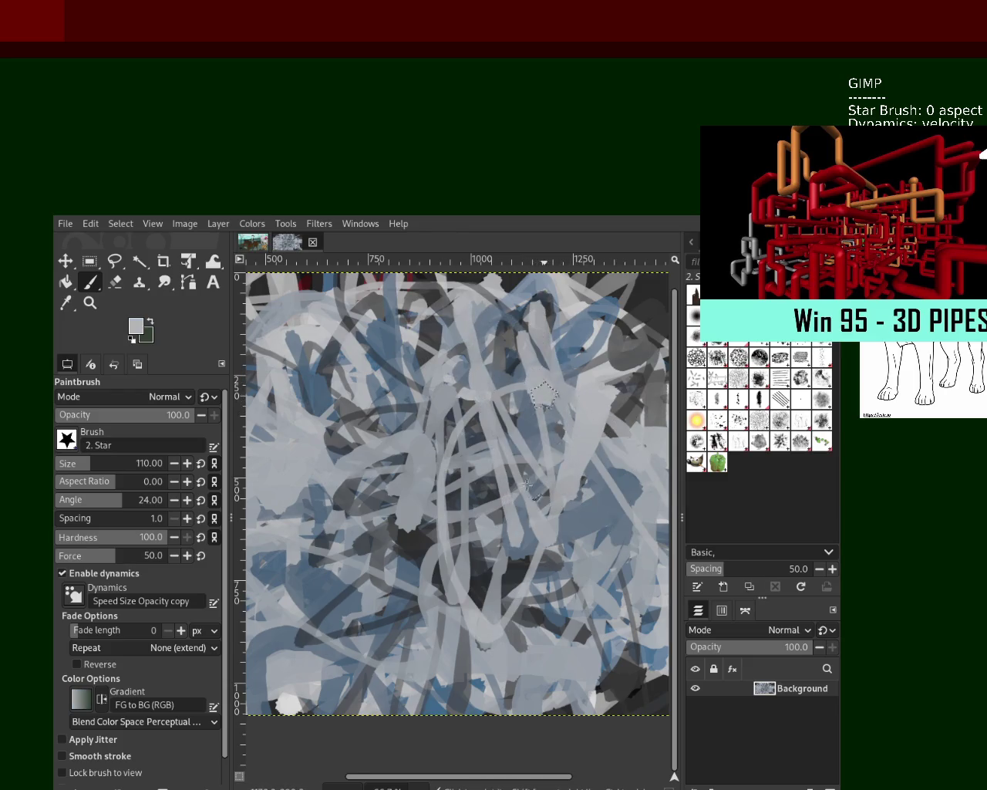
key("ctrl+z")
Paint light grey loops in the centre and light grey strokes across the lower left
left_click_drag(555, 540, 507, 387)
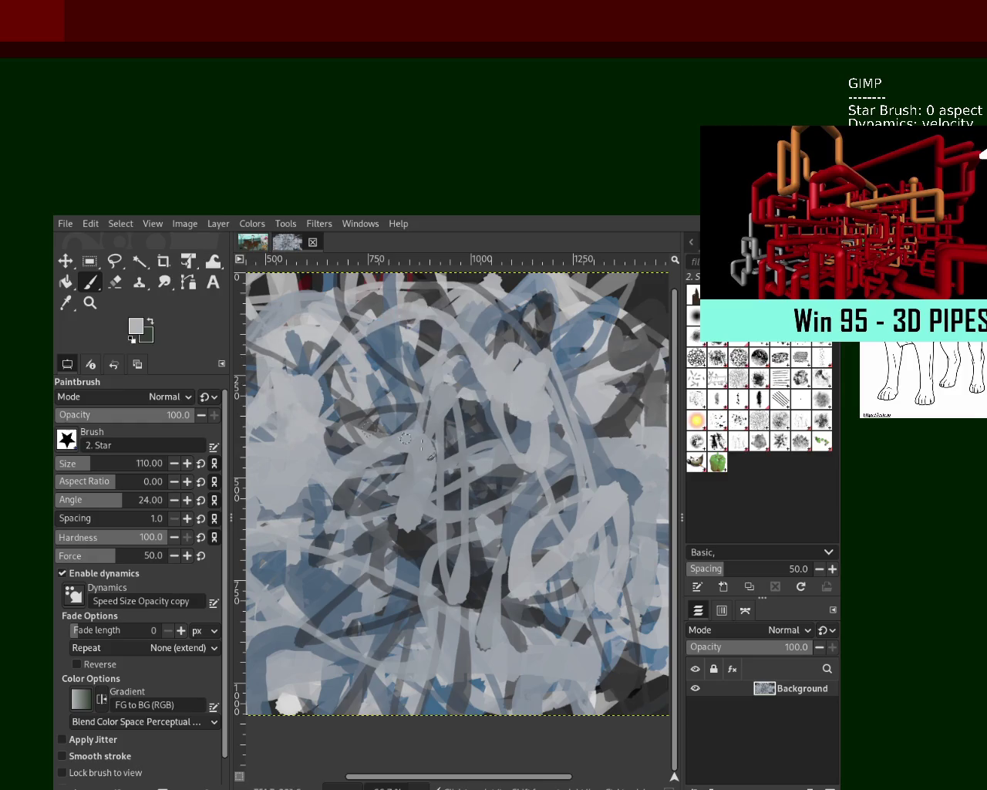
mouse_move(486, 443)
left_mouse_down()
mouse_move(441, 621)
mouse_move(428, 524)
mouse_move(293, 640)
mouse_move(401, 605)
left_mouse_up()
key("ctrl+z")
left_click(424, 555, "ctrl")
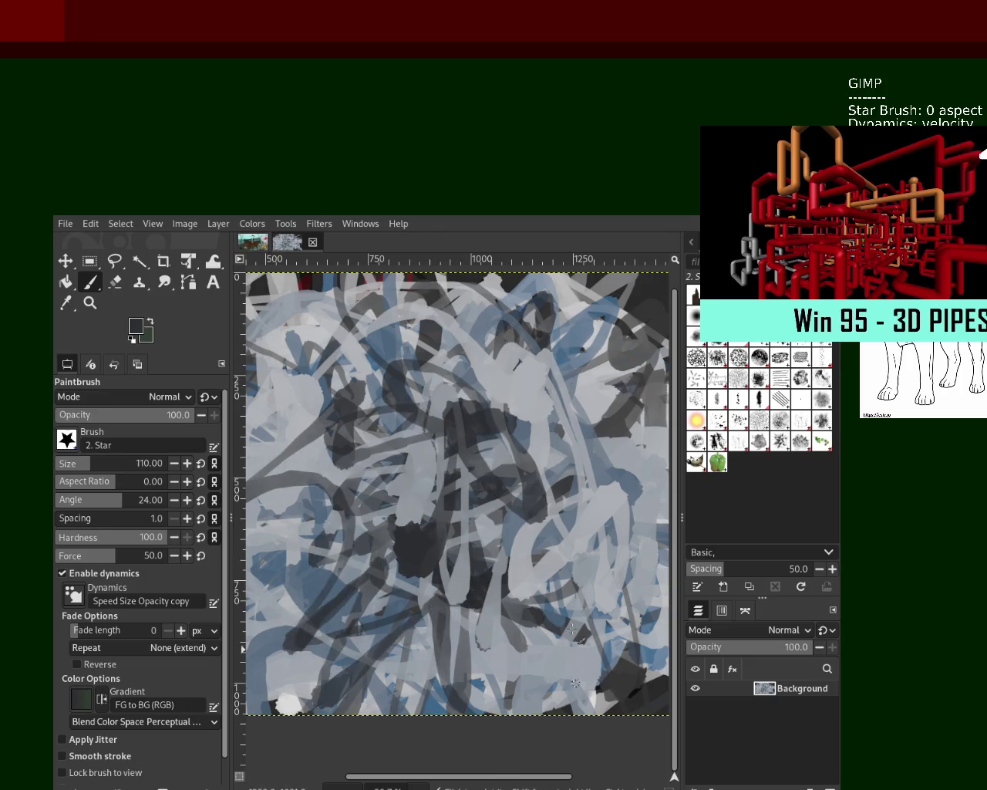
left_click(492, 653, "ctrl")
left_click_drag(492, 652, 254, 634)
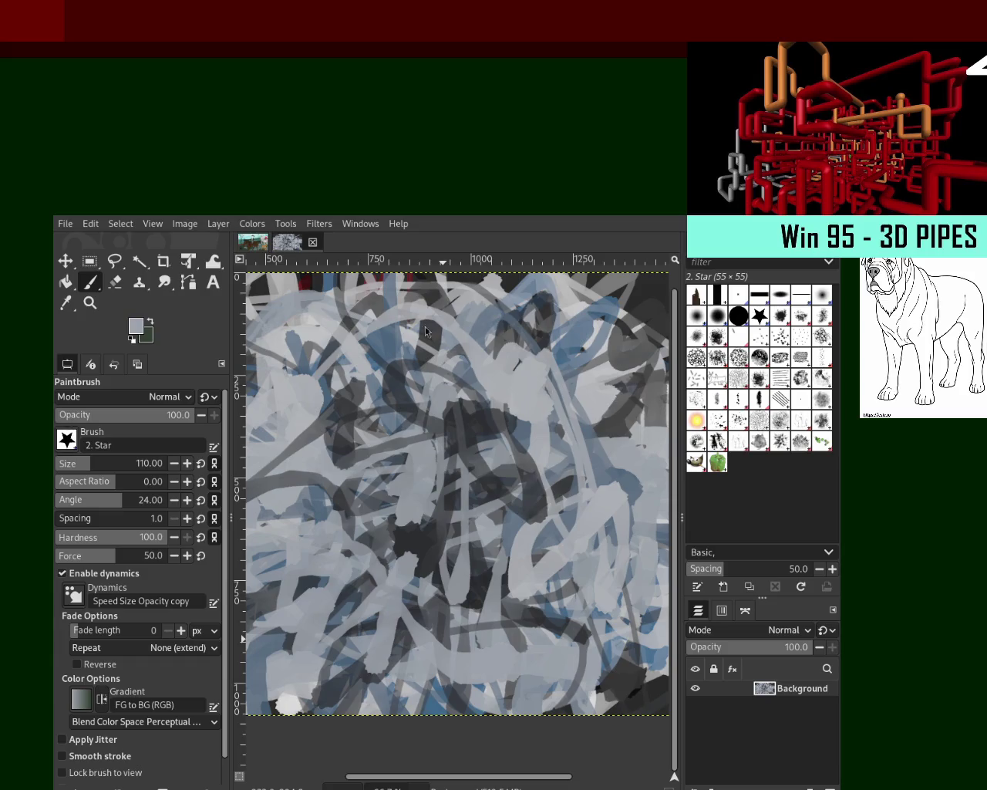
Paint blue-grey strokes across the middle, then near-black strokes across centre and lower right
left_click(622, 493, "ctrl")
mouse_move(627, 482)
left_mouse_down()
mouse_move(244, 419)
mouse_move(505, 490)
left_mouse_up()
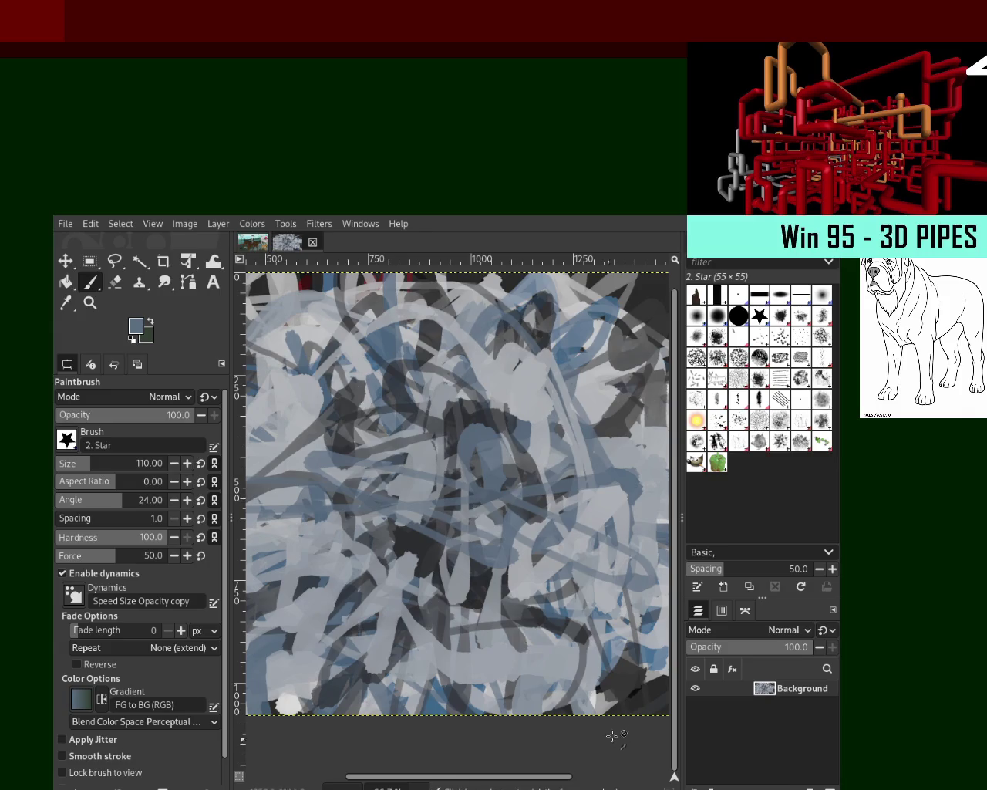
left_click(650, 701, "ctrl")
left_click(634, 693, "ctrl")
mouse_move(634, 693)
left_mouse_down()
mouse_move(528, 492)
mouse_move(247, 416)
left_mouse_up()
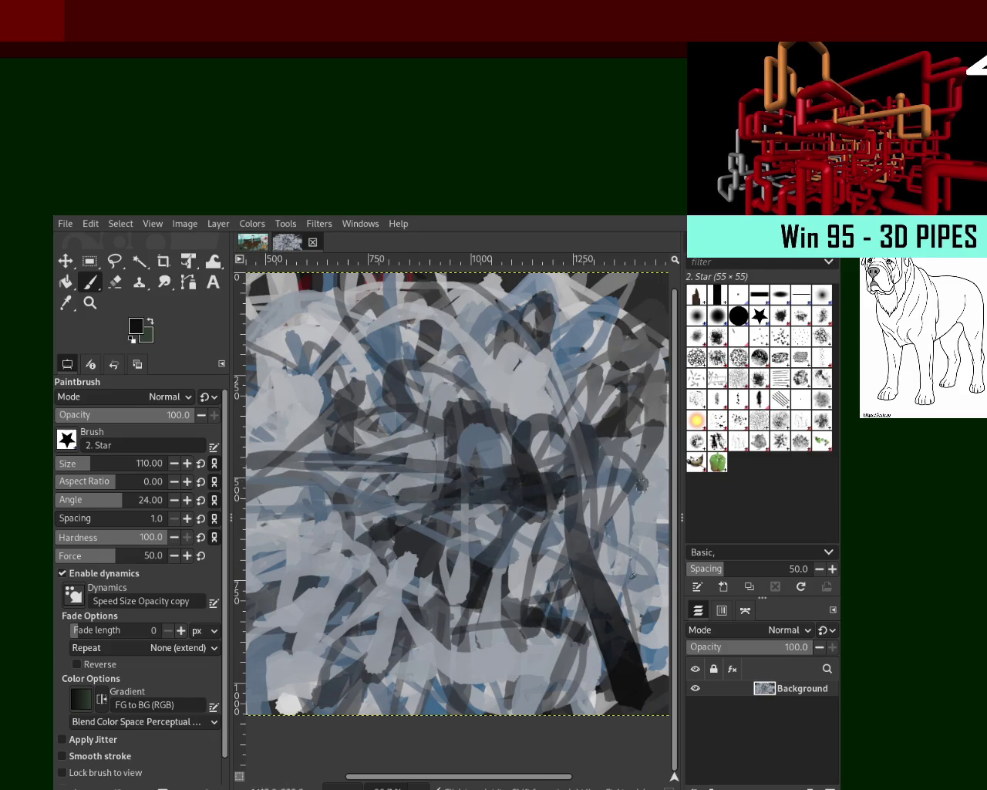
Add a light grey band through the middle and light grey strokes at left and lower centre
left_click(663, 476, "ctrl")
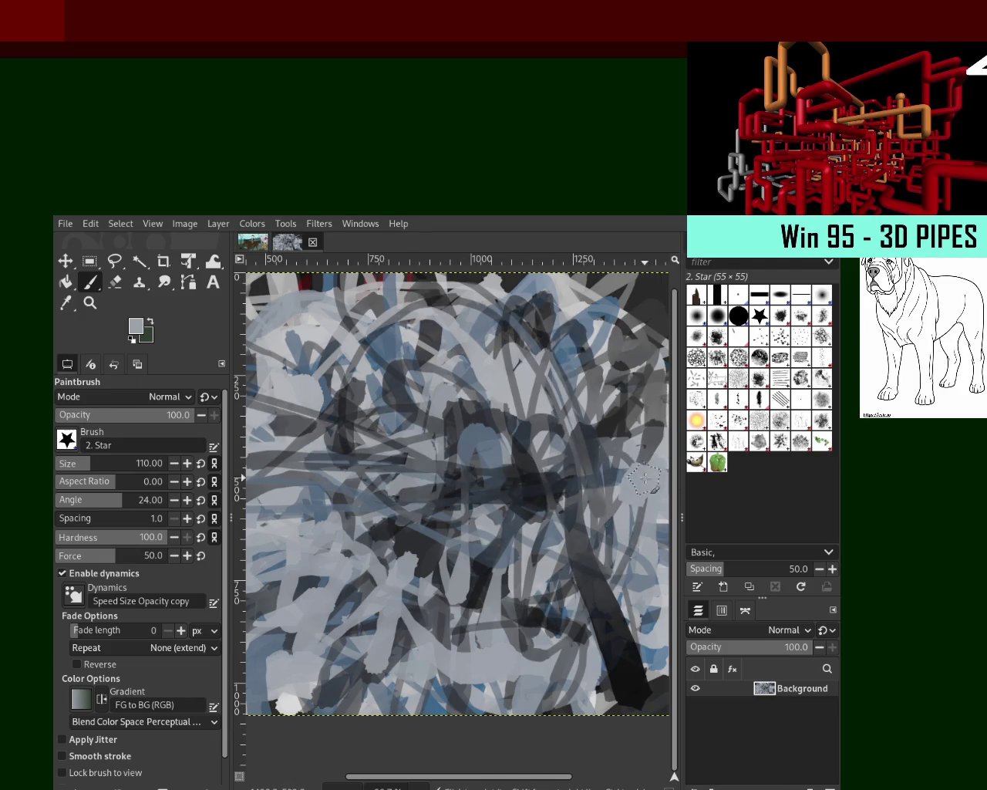
mouse_move(450, 489)
left_mouse_down()
mouse_move(625, 431)
mouse_move(591, 487)
mouse_move(293, 447)
left_mouse_up()
left_click_drag(254, 586, 417, 686)
left_click_drag(440, 617, 719, 588)
left_click_drag(581, 501, 332, 524)
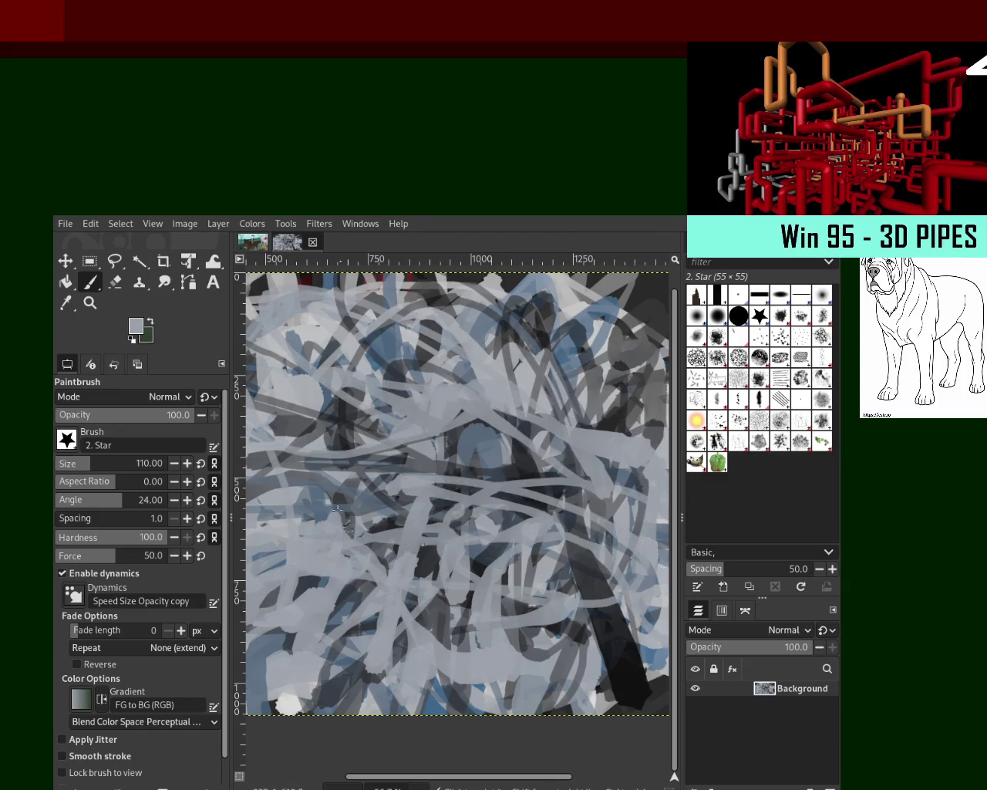
key("ctrl+z")
Rework light grey strokes near the centre, then paint a dark horizontal stroke across the canvas
mouse_move(539, 570)
left_mouse_down()
mouse_move(613, 417)
mouse_move(416, 386)
mouse_move(471, 462)
left_mouse_up()
key("ctrl+z")
mouse_move(652, 474)
left_mouse_down()
mouse_move(285, 411)
mouse_move(463, 540)
mouse_move(359, 590)
mouse_move(347, 629)
mouse_move(299, 630)
mouse_move(444, 694)
mouse_move(659, 686)
left_mouse_up()
left_click(428, 553, "ctrl")
mouse_move(428, 554)
left_mouse_down()
mouse_move(295, 561)
mouse_move(255, 501)
mouse_move(340, 301)
mouse_move(463, 347)
mouse_move(446, 410)
mouse_move(663, 398)
left_mouse_up()
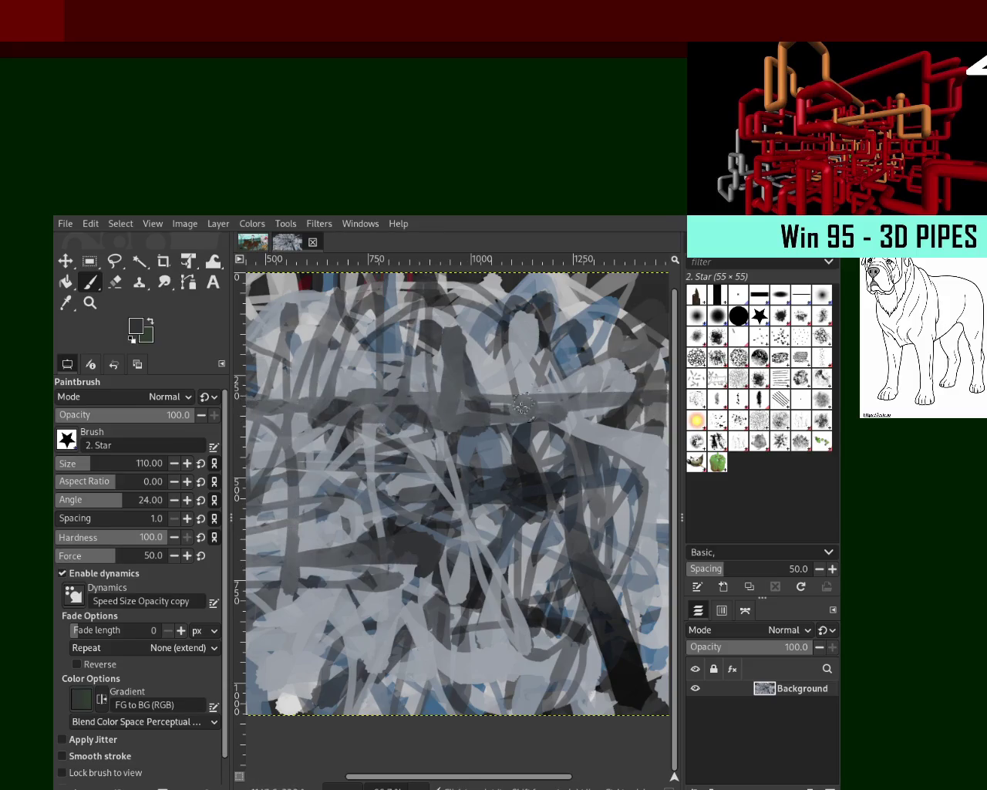
Add a light grey curve, blue-grey strokes middle-left and a near-black stroke right of centre
left_click(586, 378, "ctrl")
mouse_move(586, 378)
left_mouse_down()
mouse_move(309, 353)
mouse_move(501, 386)
mouse_move(285, 478)
mouse_move(293, 586)
mouse_move(514, 616)
left_mouse_up()
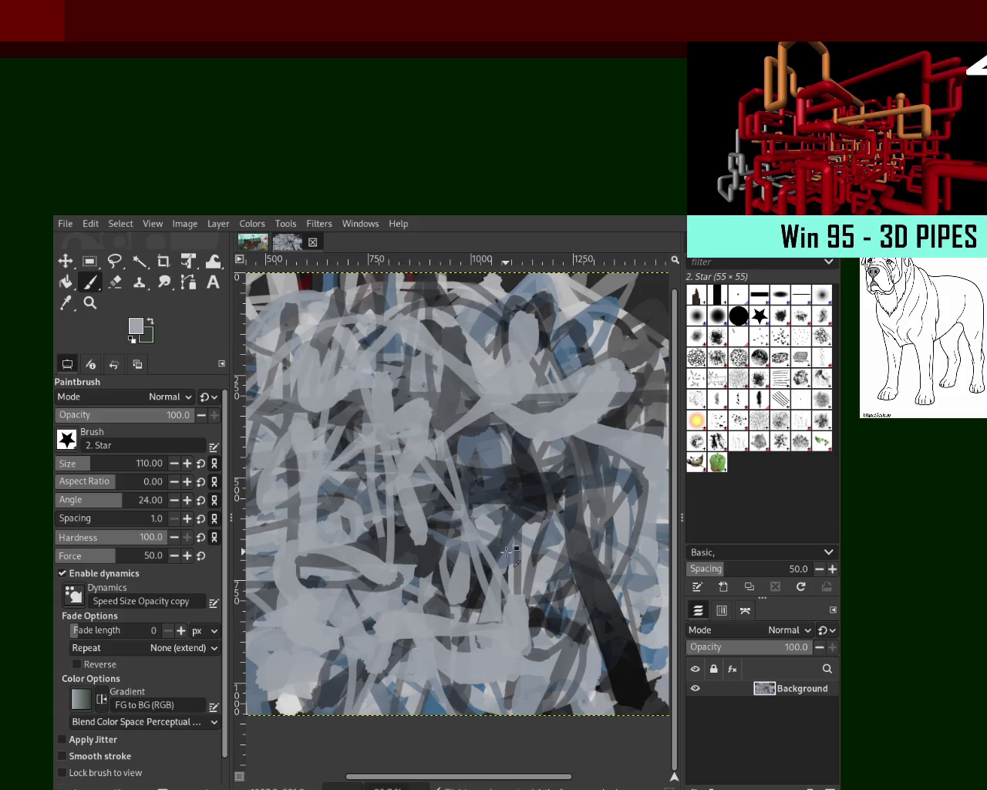
left_click(535, 546, "ctrl")
mouse_move(535, 546)
left_mouse_down()
mouse_move(362, 501)
mouse_move(375, 413)
mouse_move(424, 494)
left_mouse_up()
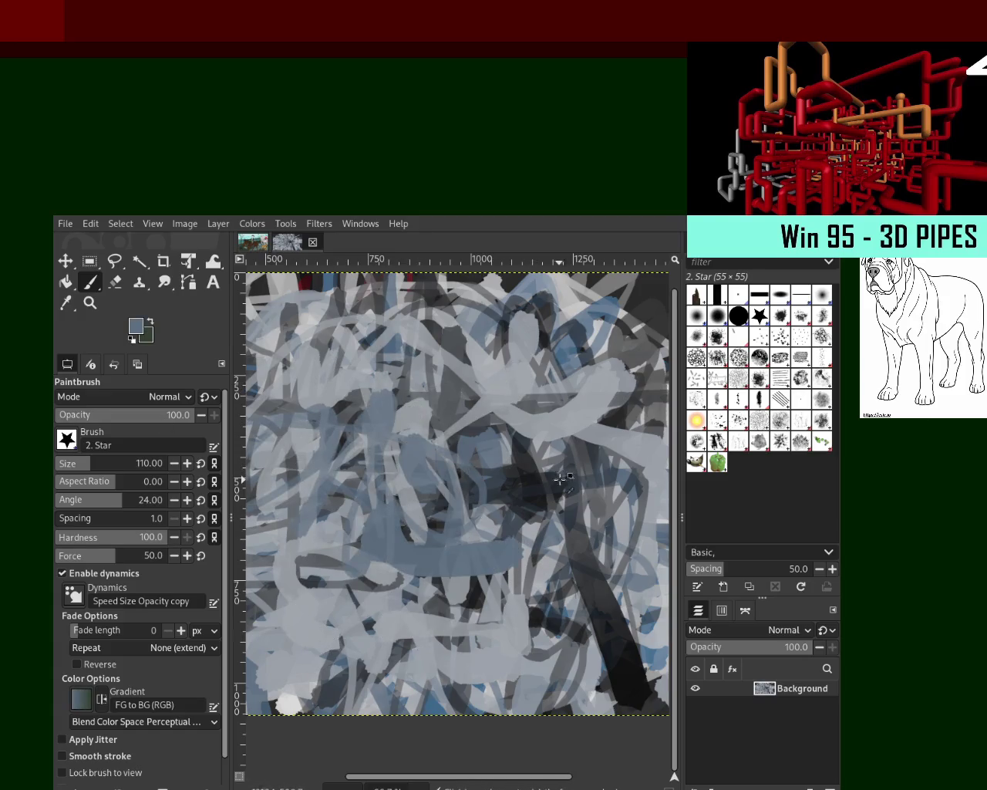
left_click(539, 480, "ctrl")
mouse_move(539, 481)
left_mouse_down()
mouse_move(366, 510)
mouse_move(262, 463)
mouse_move(416, 431)
mouse_move(308, 385)
mouse_move(430, 372)
mouse_move(316, 493)
mouse_move(462, 563)
mouse_move(286, 702)
mouse_move(391, 682)
mouse_move(254, 647)
left_mouse_up()
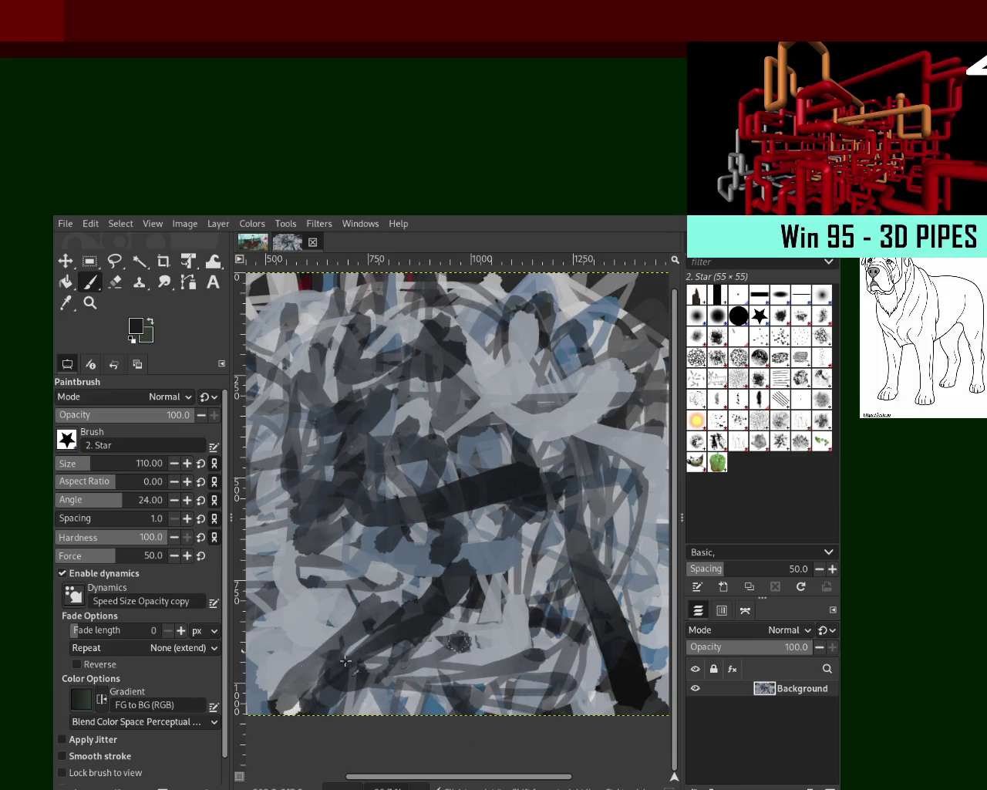
Cover the lower band of the painting with light grey strokes
left_click(278, 652, "ctrl")
left_click_drag(300, 694, 486, 671)
left_click_drag(203, 632, 539, 594)
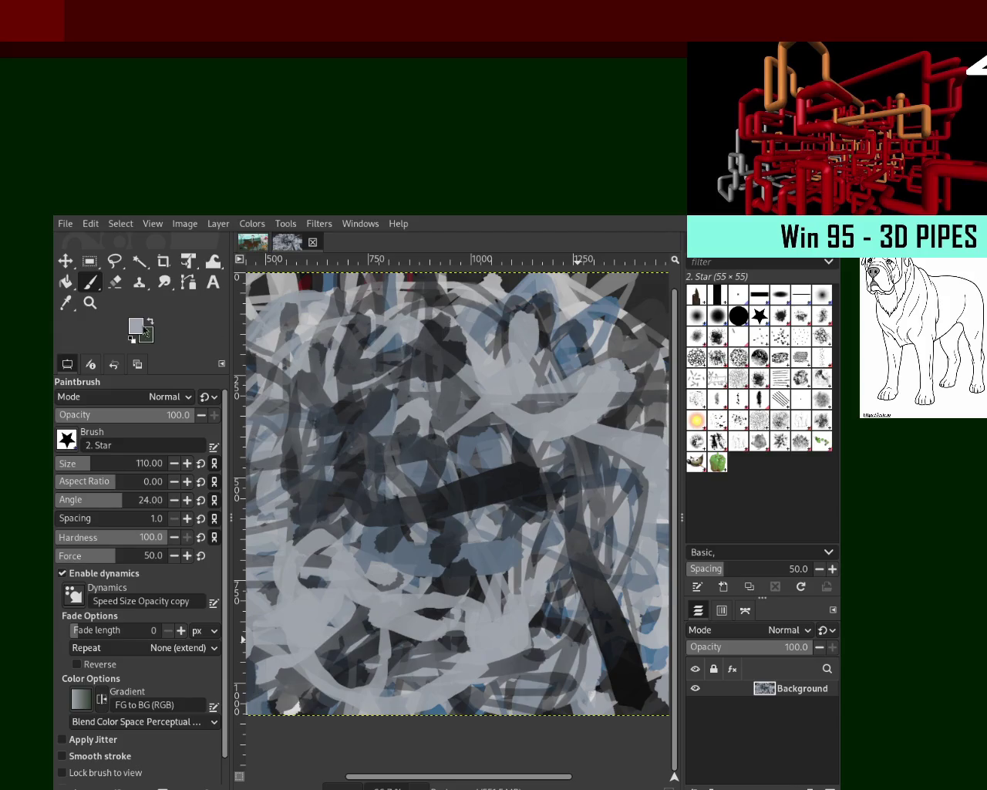
left_click(90, 302)
Zoom out to see the whole image, then paint dark grey strokes on the left with the brush
left_click(373, 405, "ctrl")
left_click(373, 404)
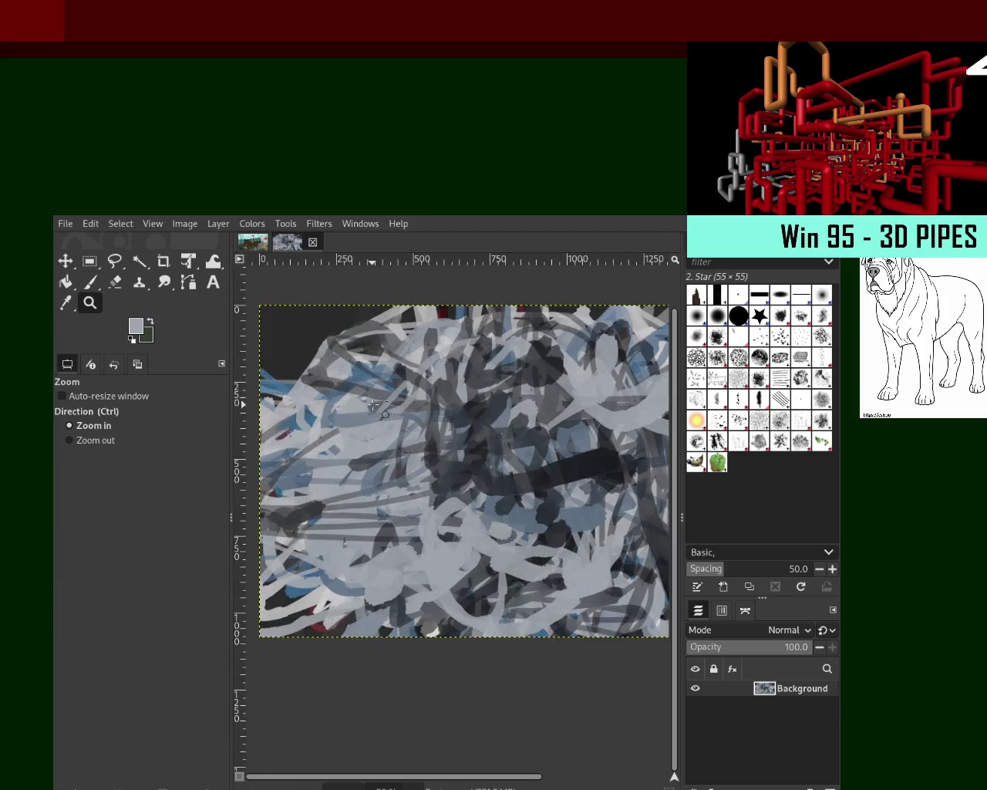
left_click(90, 283)
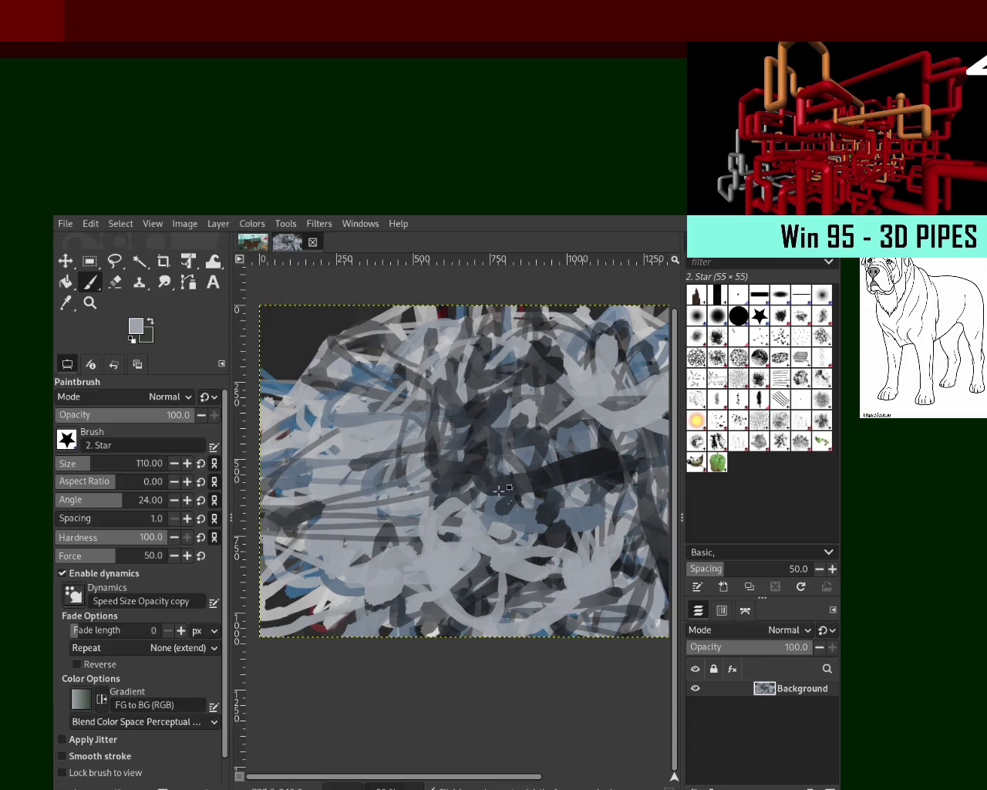
left_click(572, 545, "ctrl")
mouse_move(453, 509)
left_mouse_down()
mouse_move(402, 371)
mouse_move(467, 539)
left_mouse_up()
Paint blue-grey loops across the canvas centre, discarding a light grey loop
left_click(401, 525, "ctrl")
mouse_move(401, 524)
left_mouse_down()
mouse_move(354, 435)
mouse_move(531, 403)
mouse_move(432, 494)
left_mouse_up()
key("ctrl+z")
left_click(535, 517, "ctrl")
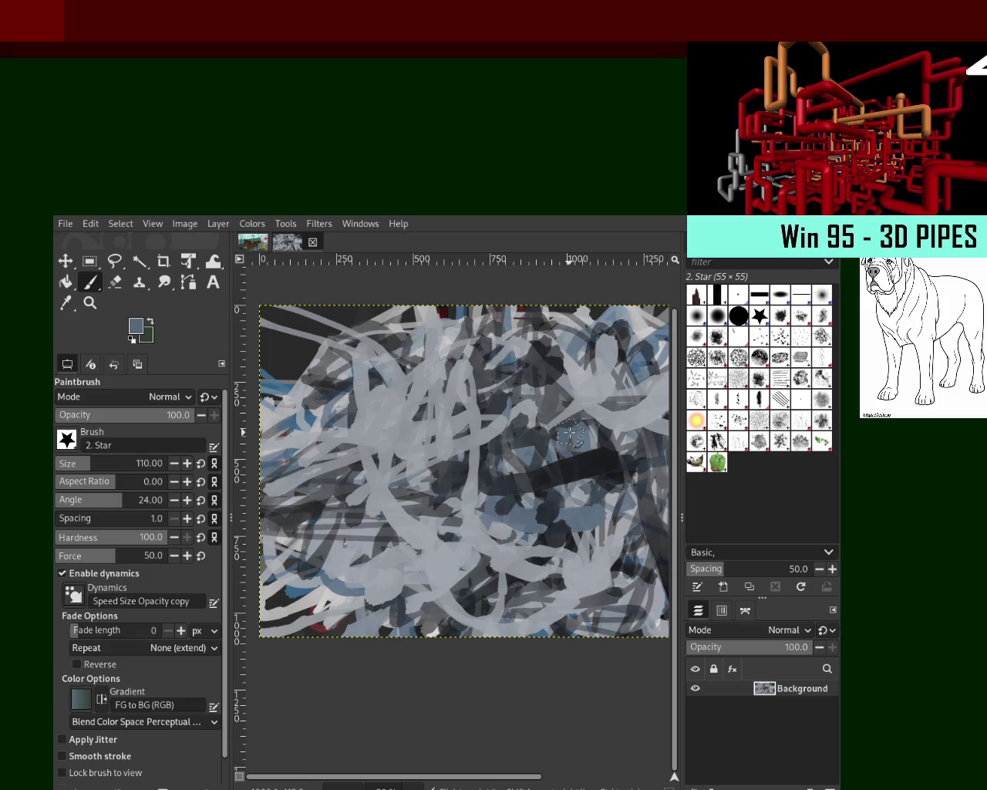
left_click_drag(362, 478, 401, 455)
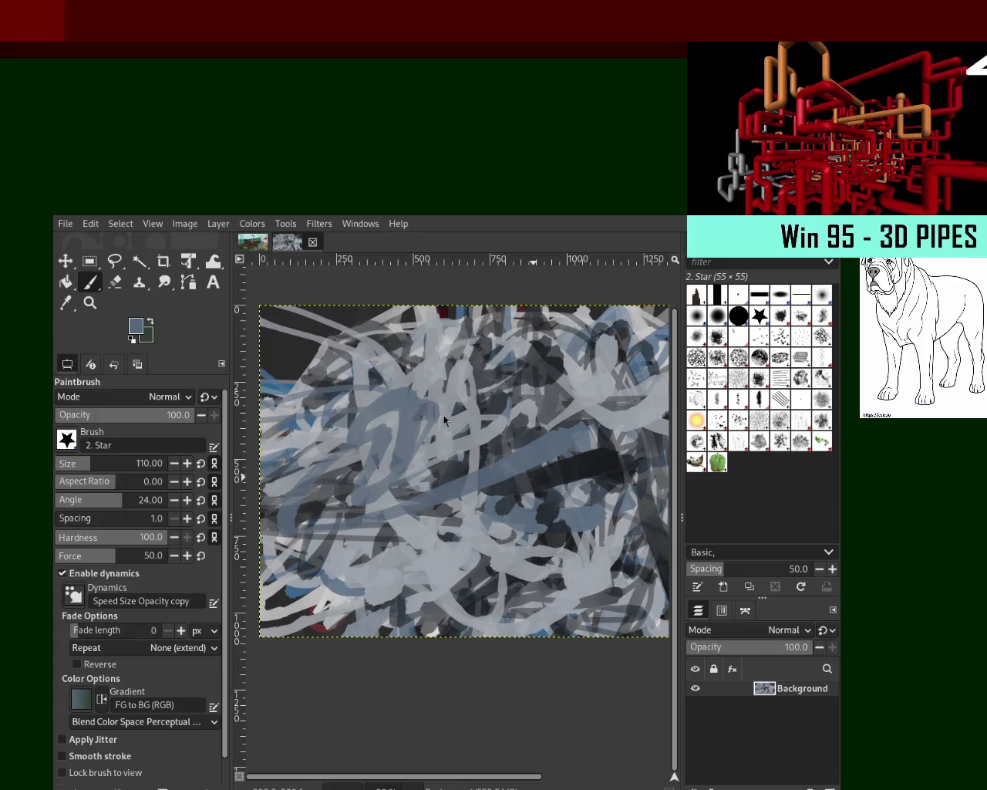
Extend blue-grey strokes to the left edge and add a light grey curve across the left centre
mouse_move(601, 385)
left_mouse_down()
mouse_move(262, 432)
mouse_move(323, 609)
left_mouse_up()
left_click_drag(370, 478, 432, 309)
left_click_drag(386, 339, 251, 378)
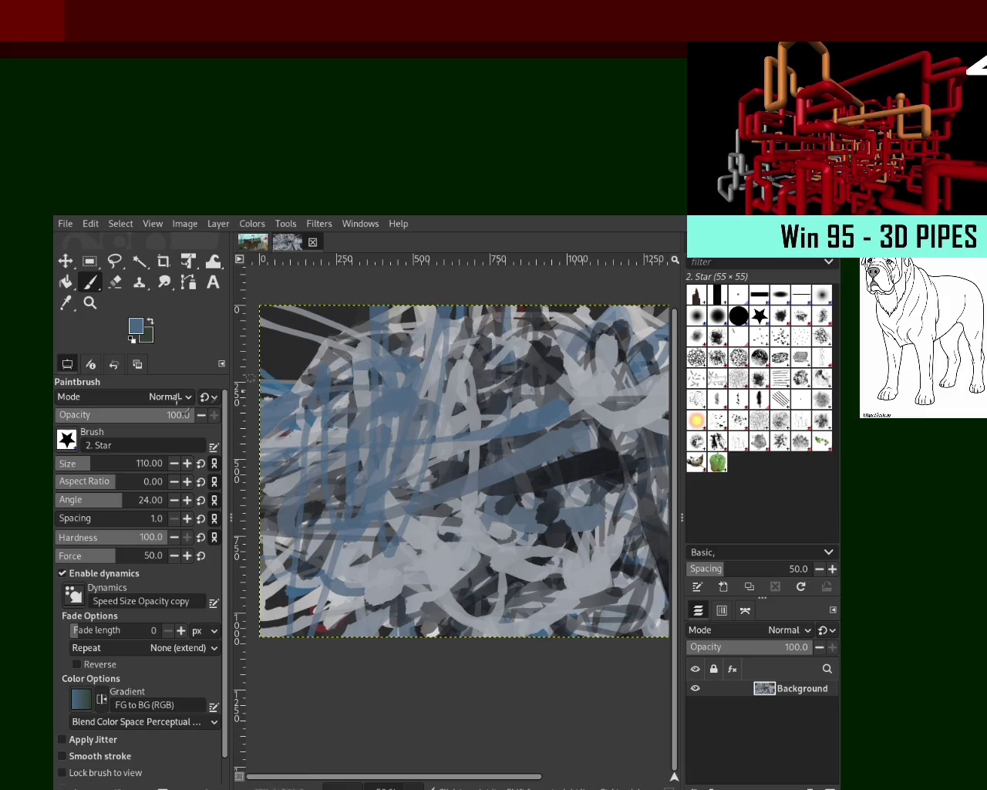
left_click(478, 422, "ctrl")
mouse_move(468, 423)
left_mouse_down()
mouse_move(393, 470)
mouse_move(441, 476)
mouse_move(308, 370)
mouse_move(362, 432)
mouse_move(323, 385)
left_mouse_up()
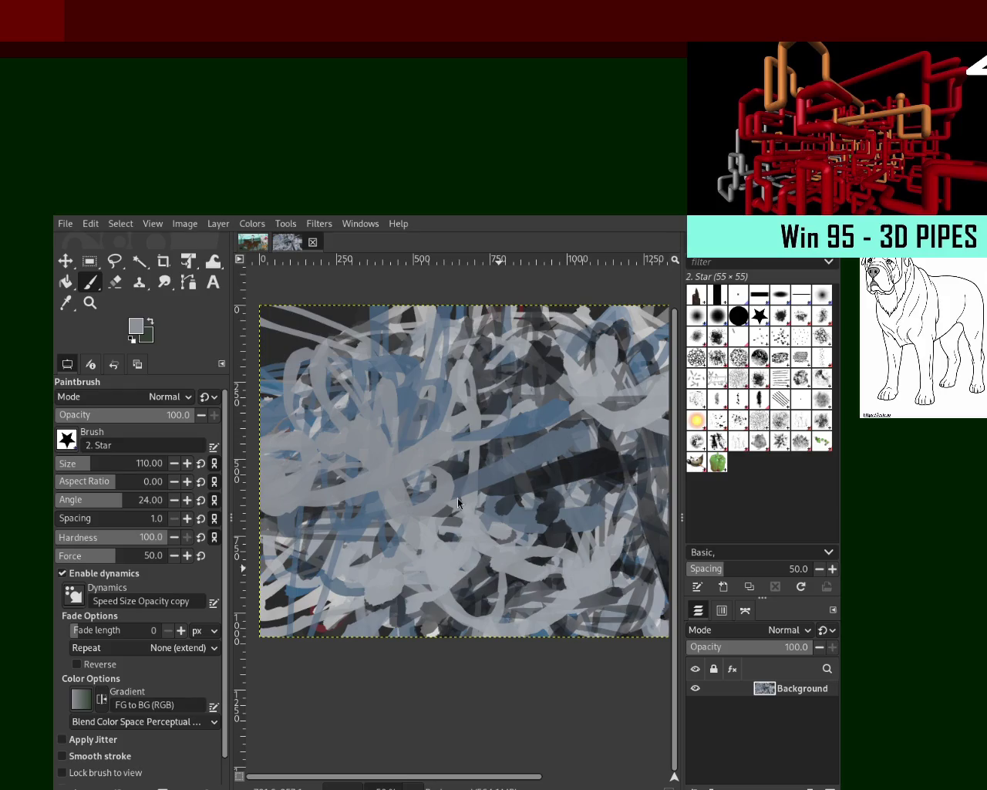
Paint blue and light-grey star-brush scribbles across the lower canvas, sampling colours from existing strokes
left_click(554, 451, "ctrl")
mouse_move(557, 426)
left_mouse_down()
mouse_move(502, 540)
mouse_move(308, 609)
mouse_move(409, 532)
left_mouse_up()
left_click(476, 540, "ctrl")
mouse_move(474, 540)
left_mouse_down()
mouse_move(293, 552)
mouse_move(316, 393)
mouse_move(525, 362)
mouse_move(546, 516)
mouse_move(590, 493)
mouse_move(438, 484)
left_mouse_up()
left_click(590, 494, "ctrl")
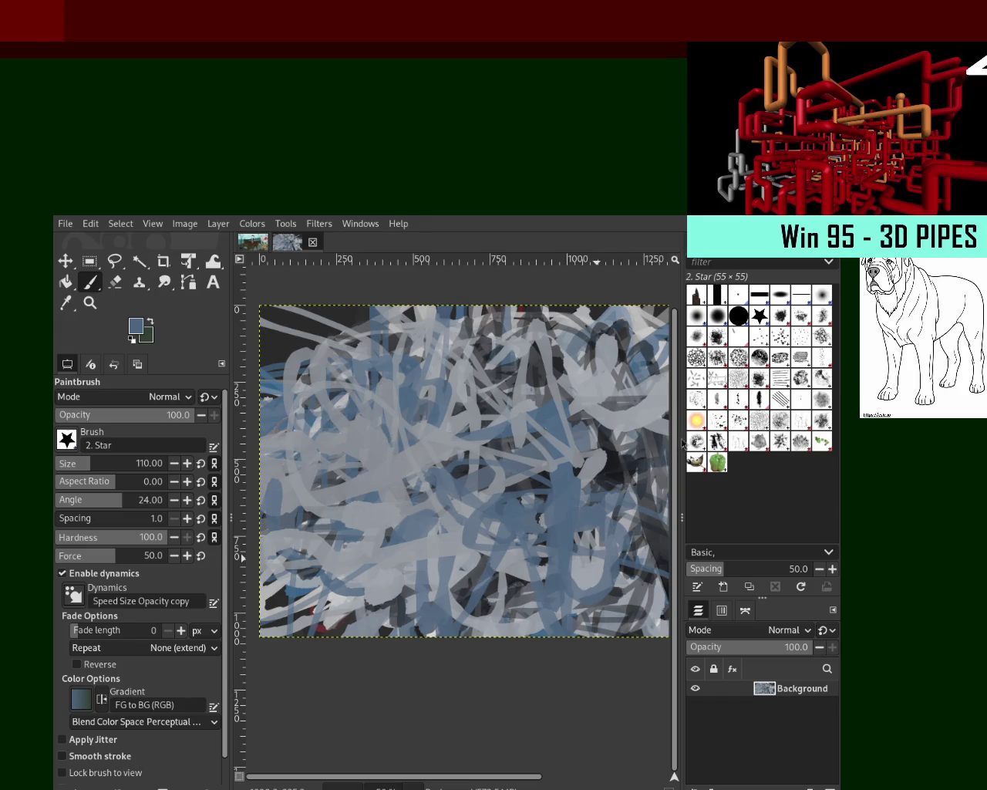
Add dark navy horizontal, vertical and central scribbles, then light-grey strokes along the lower canvas
left_click(600, 460, "ctrl")
left_click_drag(617, 467, 258, 501)
left_click_drag(385, 548, 370, 405)
mouse_move(438, 516)
left_mouse_down()
mouse_move(470, 515)
mouse_move(447, 401)
mouse_move(532, 525)
mouse_move(483, 531)
mouse_move(586, 617)
mouse_move(548, 575)
left_mouse_up()
left_click(366, 561, "ctrl")
mouse_move(365, 560)
left_mouse_down()
mouse_move(308, 557)
mouse_move(494, 501)
mouse_move(440, 337)
mouse_move(509, 416)
mouse_move(385, 363)
mouse_move(540, 524)
mouse_move(620, 527)
left_mouse_up()
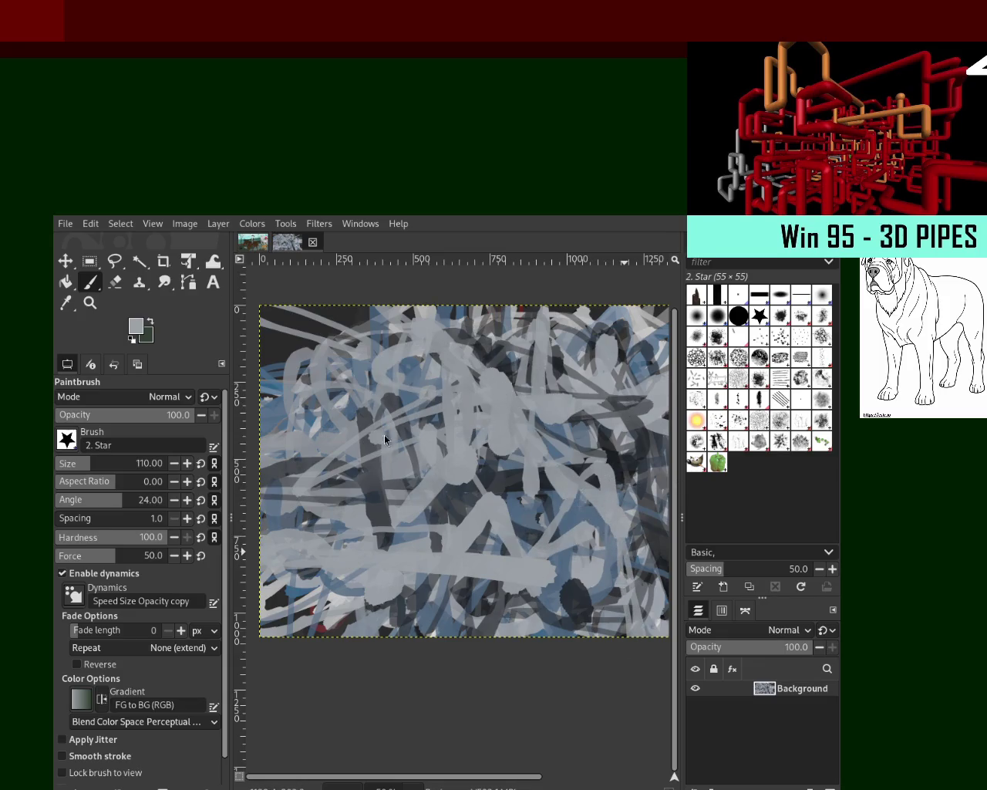
left_click(583, 523, "ctrl")
Paint a blue-grey stroke, then light-grey strokes over the darker areas
mouse_move(571, 528)
left_mouse_down()
mouse_move(457, 554)
mouse_move(389, 513)
mouse_move(386, 432)
mouse_move(532, 355)
mouse_move(354, 405)
mouse_move(617, 447)
mouse_move(656, 378)
mouse_move(493, 324)
mouse_move(518, 402)
mouse_move(424, 324)
left_mouse_up()
left_click(518, 402, "ctrl")
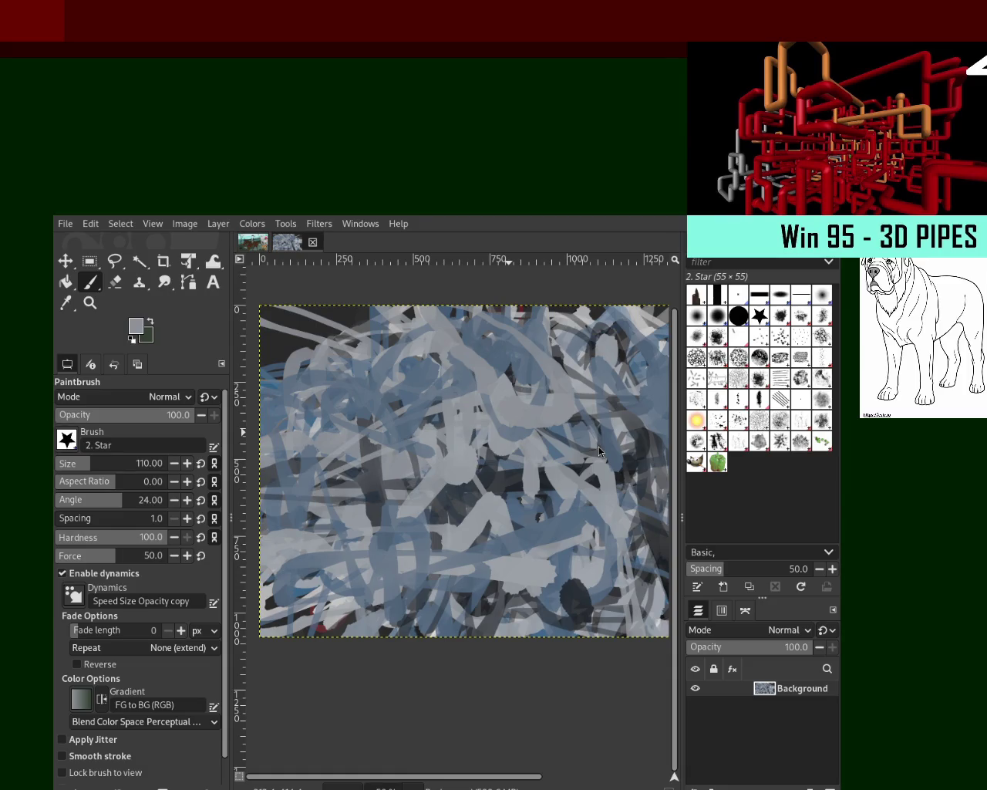
mouse_move(572, 615)
left_mouse_down()
mouse_move(564, 585)
mouse_move(660, 419)
left_mouse_up()
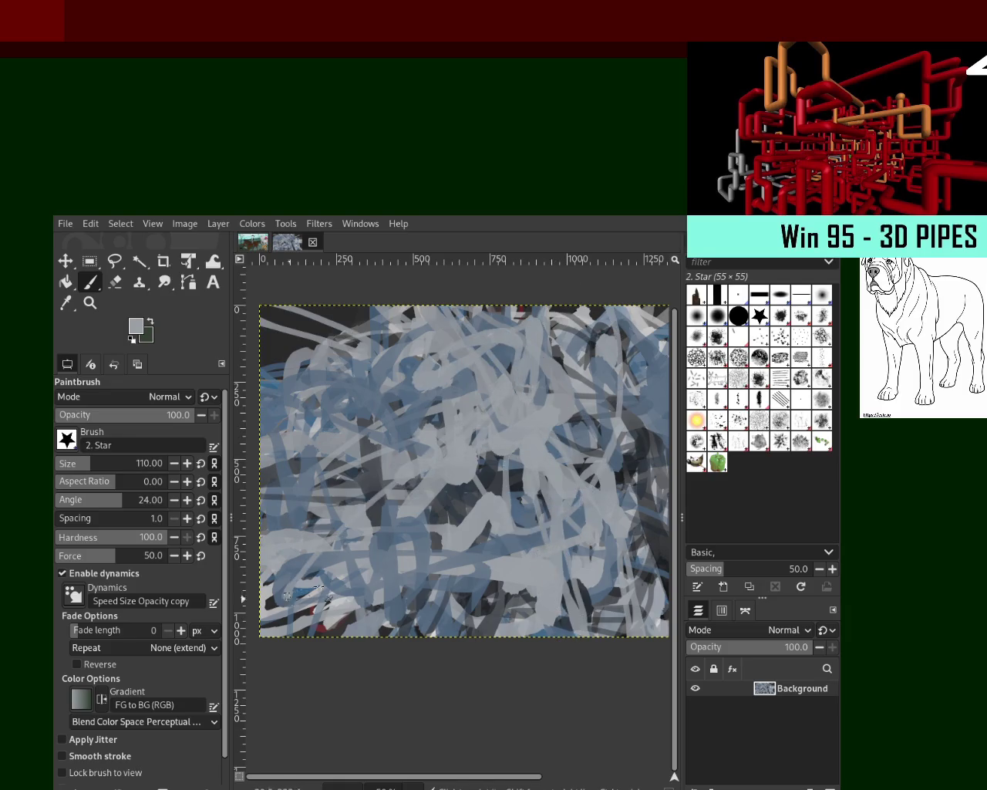
Paint dark-grey strokes through the middle, then return to the horse-and-rider painting
left_click(657, 548, "ctrl")
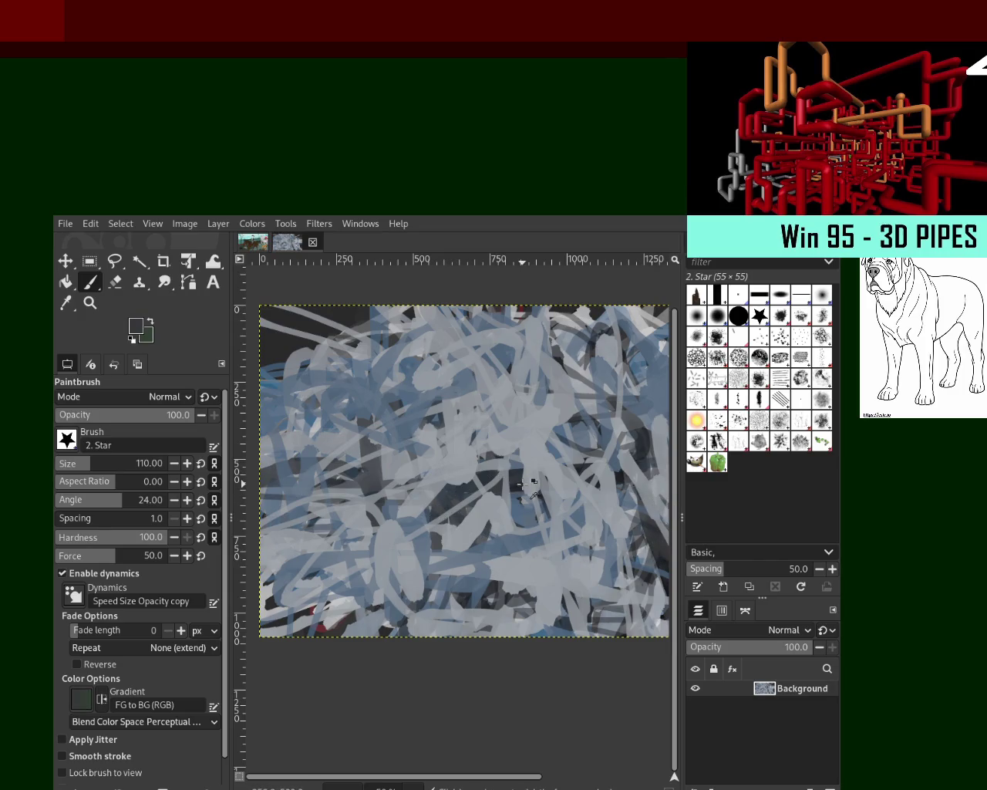
mouse_move(498, 474)
left_mouse_down()
mouse_move(386, 322)
mouse_move(506, 565)
mouse_move(567, 409)
mouse_move(598, 586)
mouse_move(544, 323)
mouse_move(501, 555)
mouse_move(424, 590)
left_mouse_up()
left_click(562, 380, "ctrl")
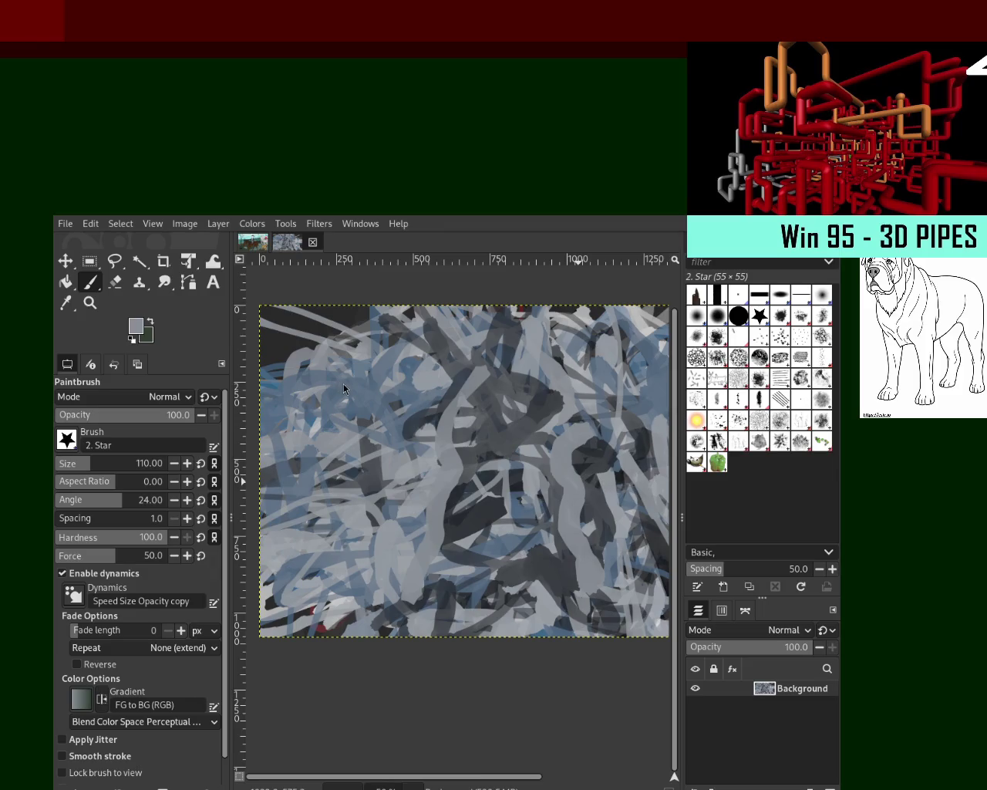
left_click(571, 491, "ctrl")
left_click(253, 242)
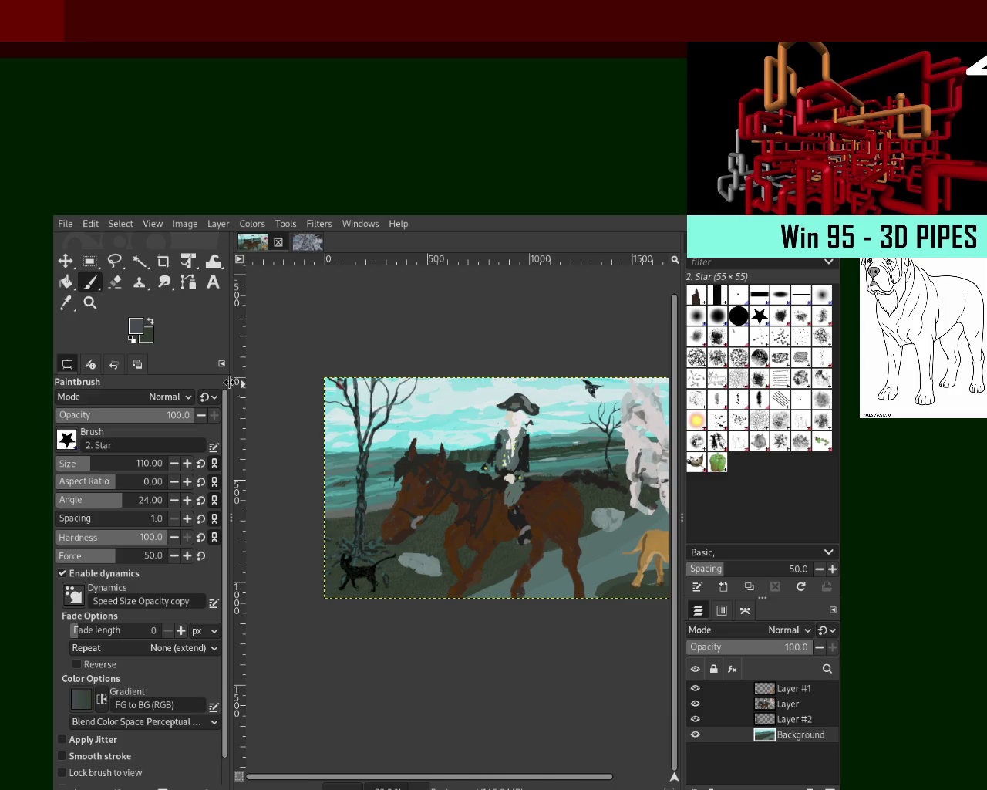
left_click(92, 306)
left_click(566, 513, "ctrl")
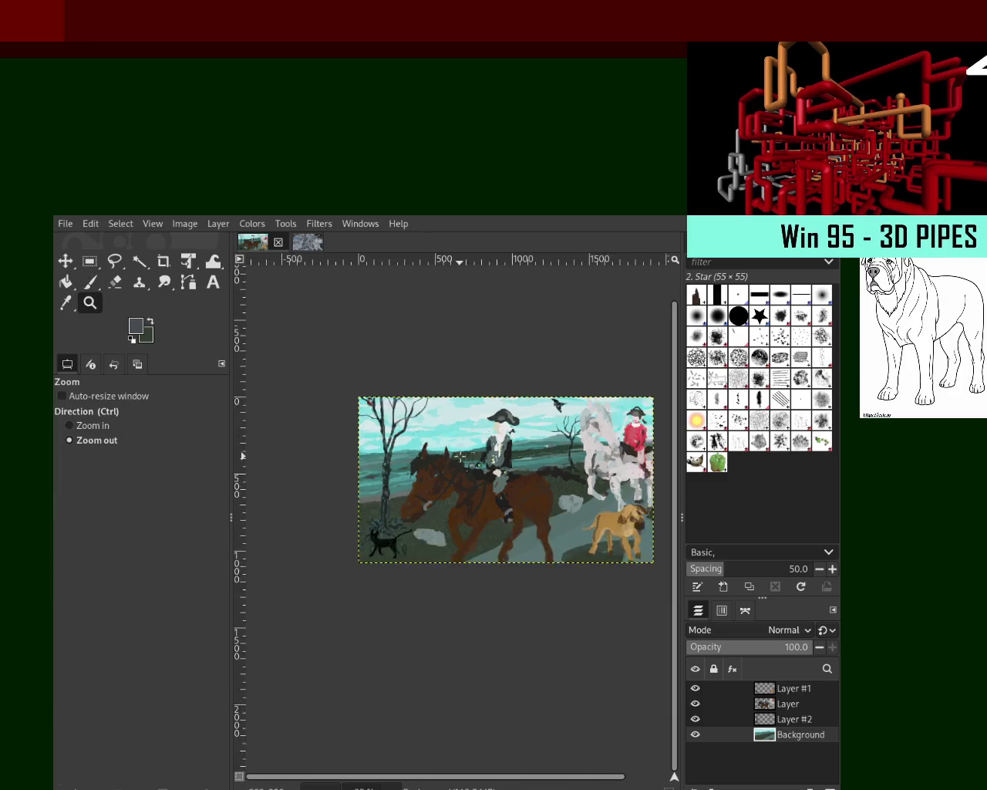
left_click(486, 455)
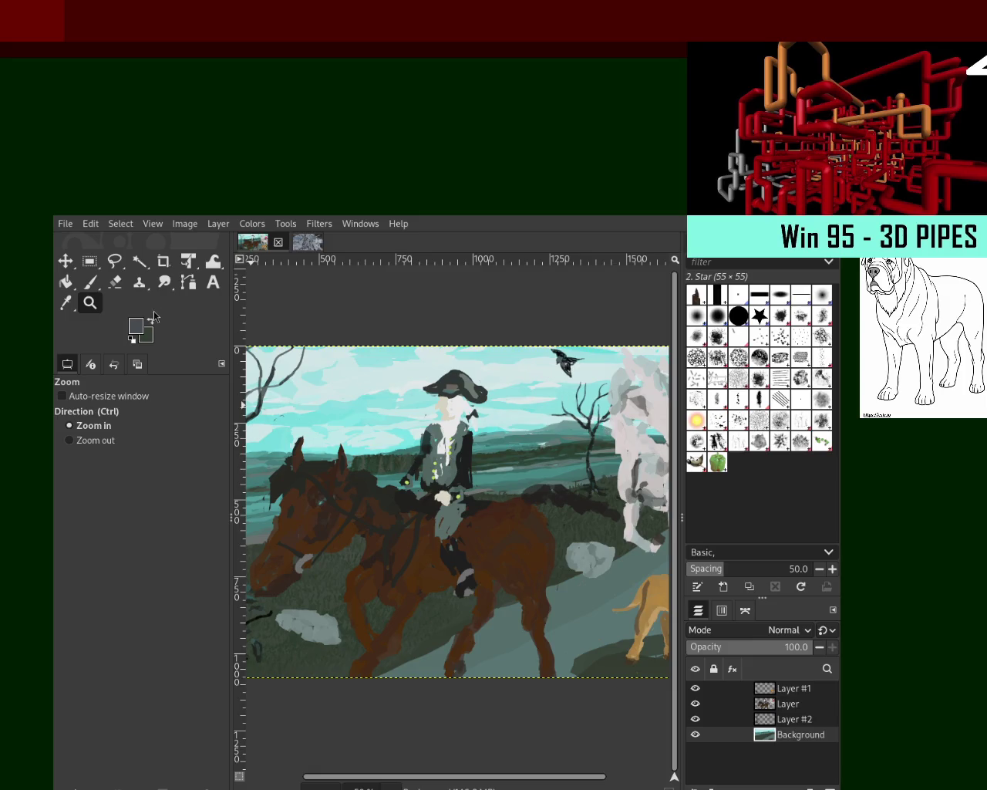
scroll(557, 473, "down", 3)
scroll(557, 472, "down", 2)
scroll(557, 473, "up", 2)
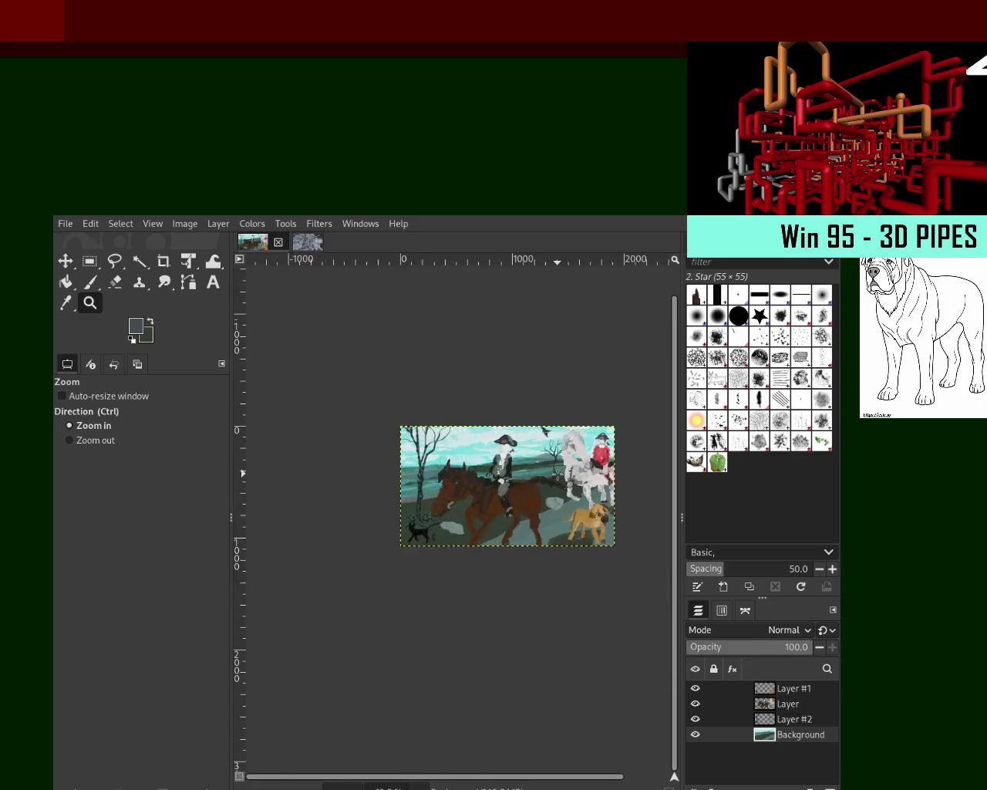
left_click(558, 472)
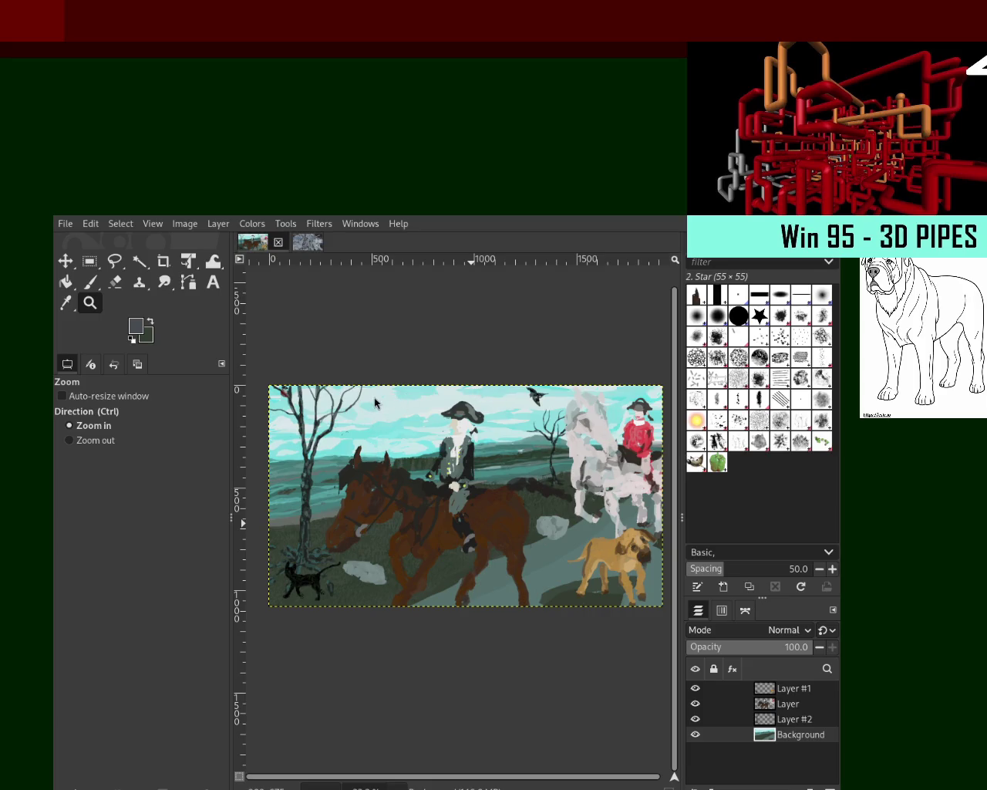
left_click(397, 435, "ctrl")
left_click(402, 460)
left_click(378, 447)
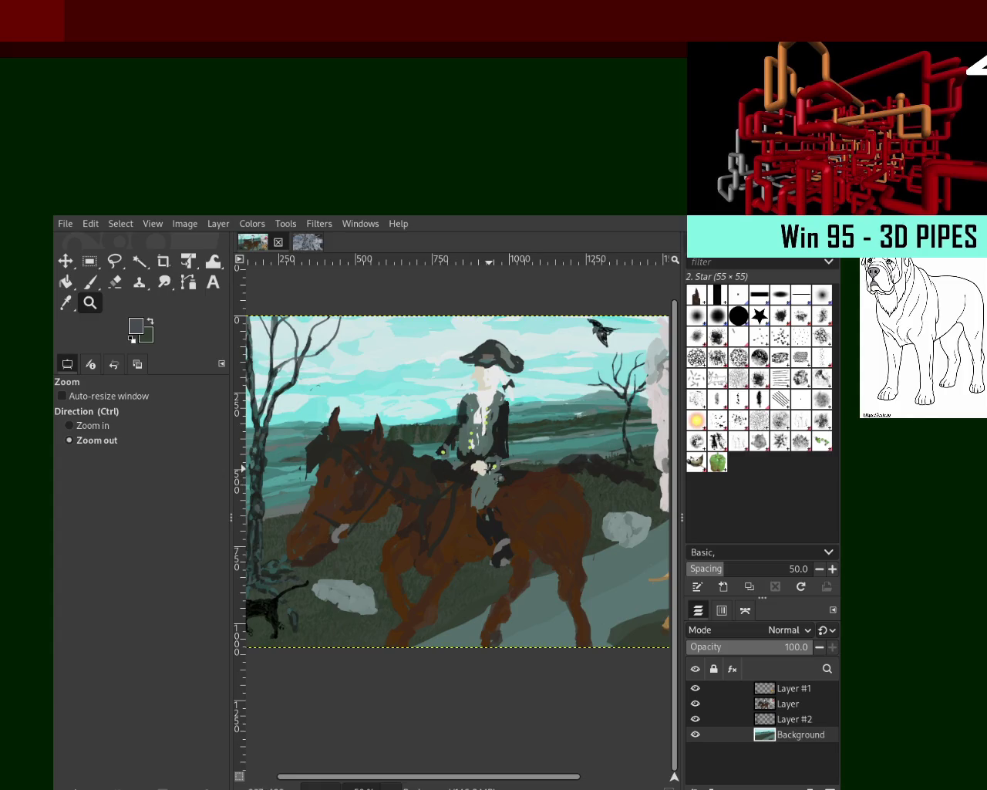
left_click(513, 494, "ctrl")
left_click(513, 494)
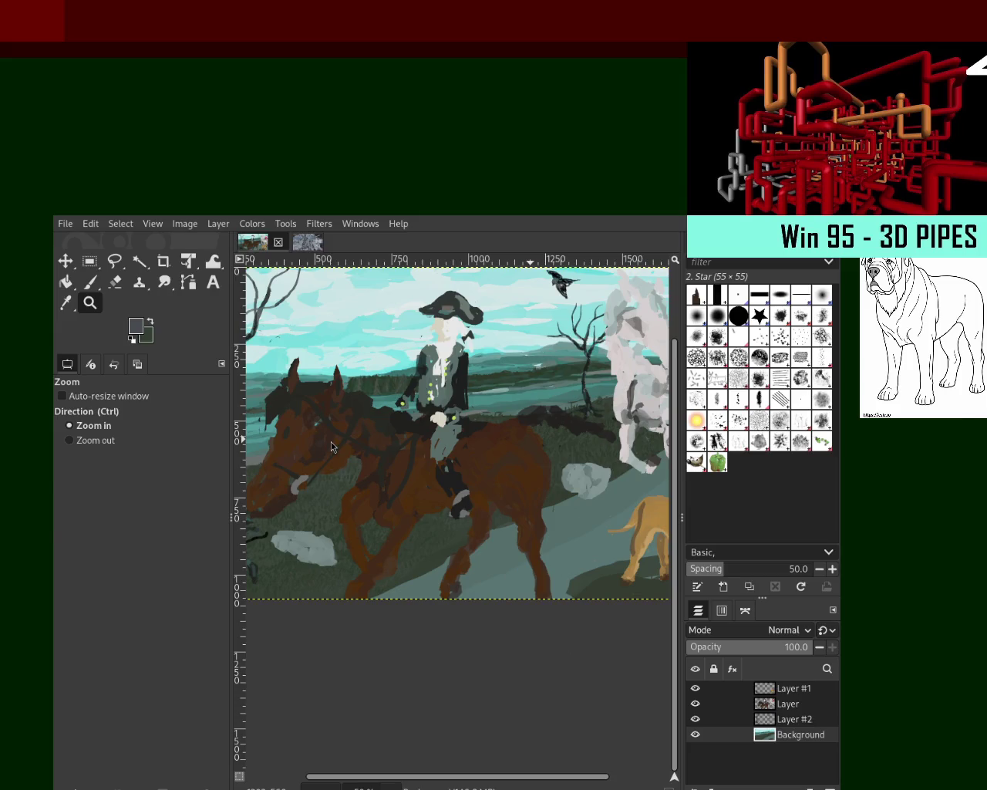
left_click(386, 429, "ctrl")
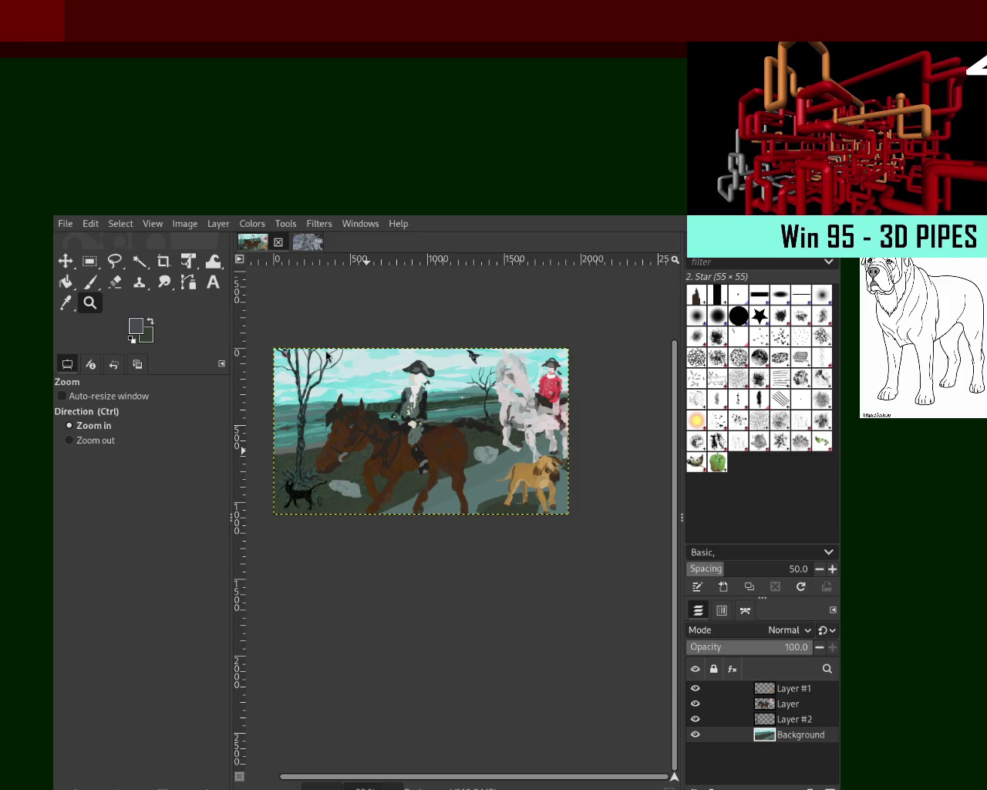
left_click(389, 410, "ctrl")
left_click(401, 414)
left_click(402, 416)
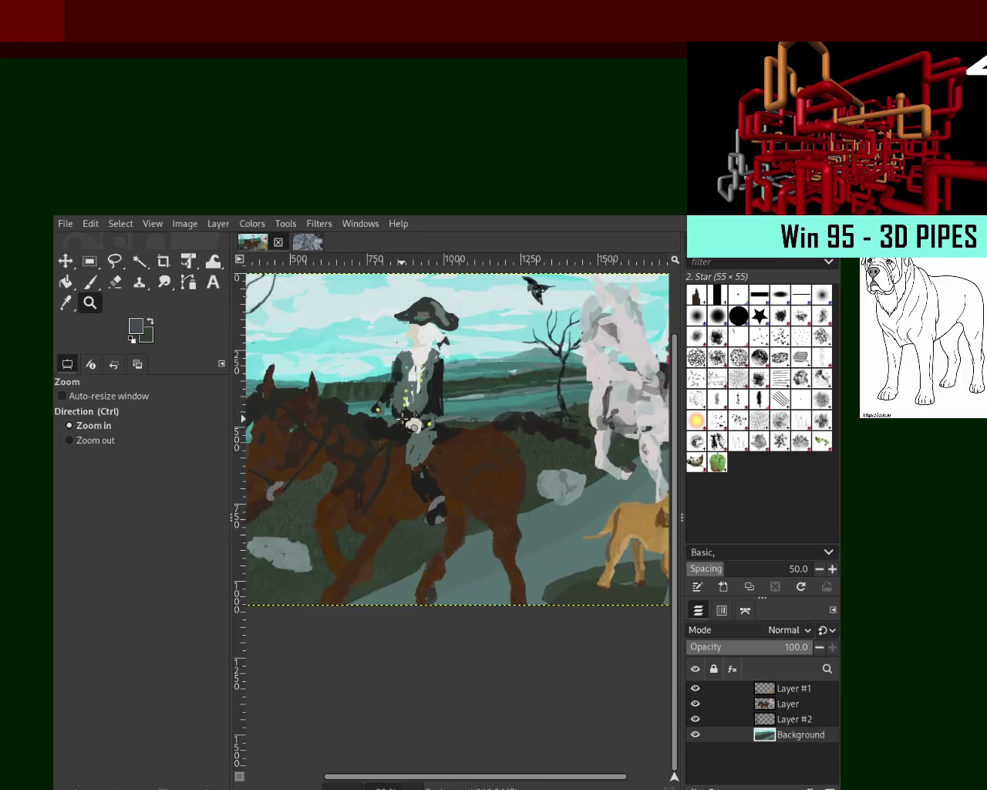
left_click(403, 416)
left_click(432, 420, "ctrl")
left_click(455, 424, "ctrl")
left_click(469, 425, "ctrl")
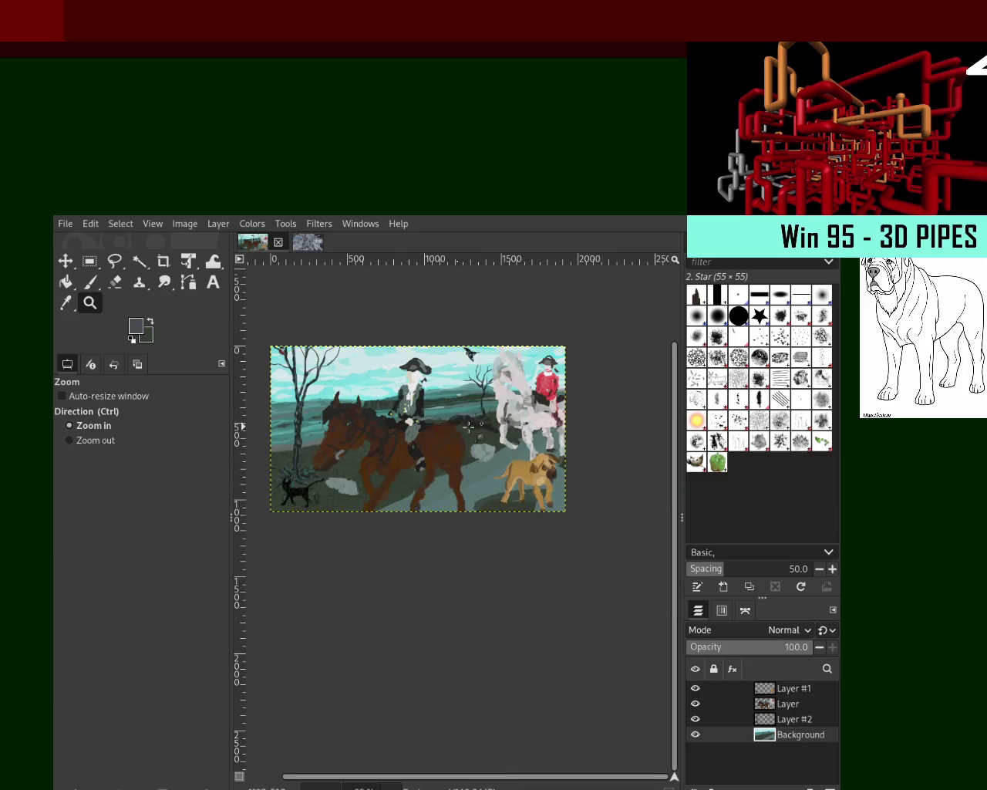
left_click(567, 382)
left_click(567, 382)
left_click(567, 382)
left_click(567, 381, "ctrl")
left_click(567, 382, "ctrl")
left_click(567, 382)
left_click(555, 381, "ctrl")
left_click(540, 382, "ctrl")
left_click(524, 382, "ctrl")
left_click(509, 382, "ctrl")
left_click(486, 381)
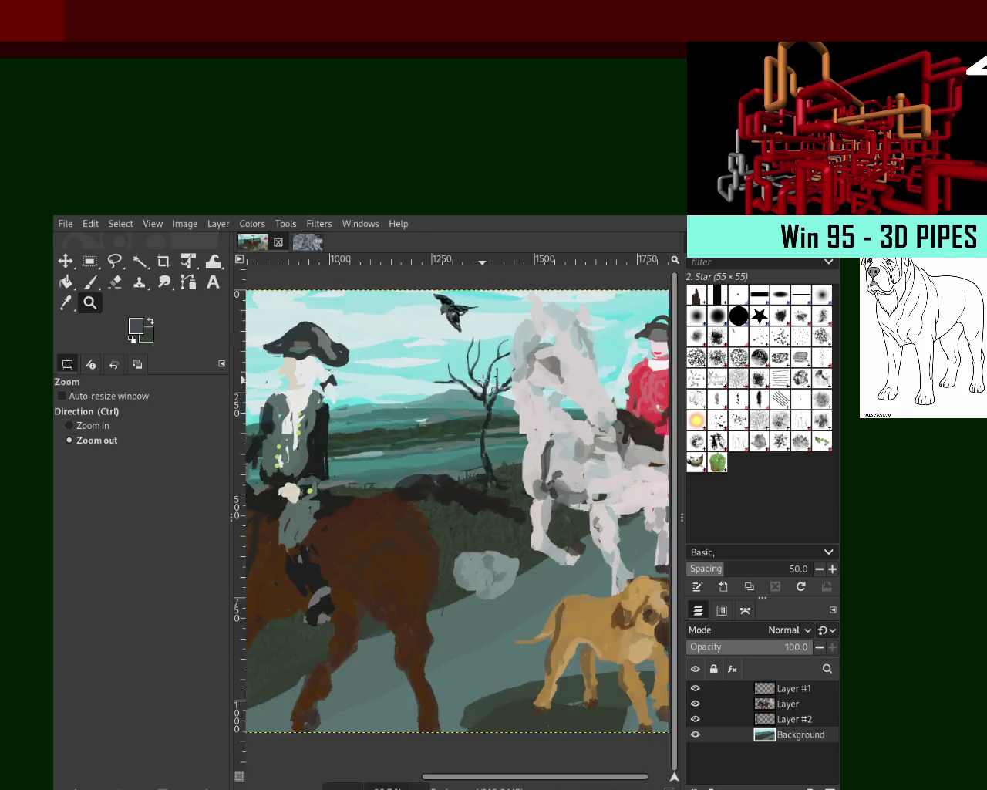
left_click(485, 383)
left_click(497, 424)
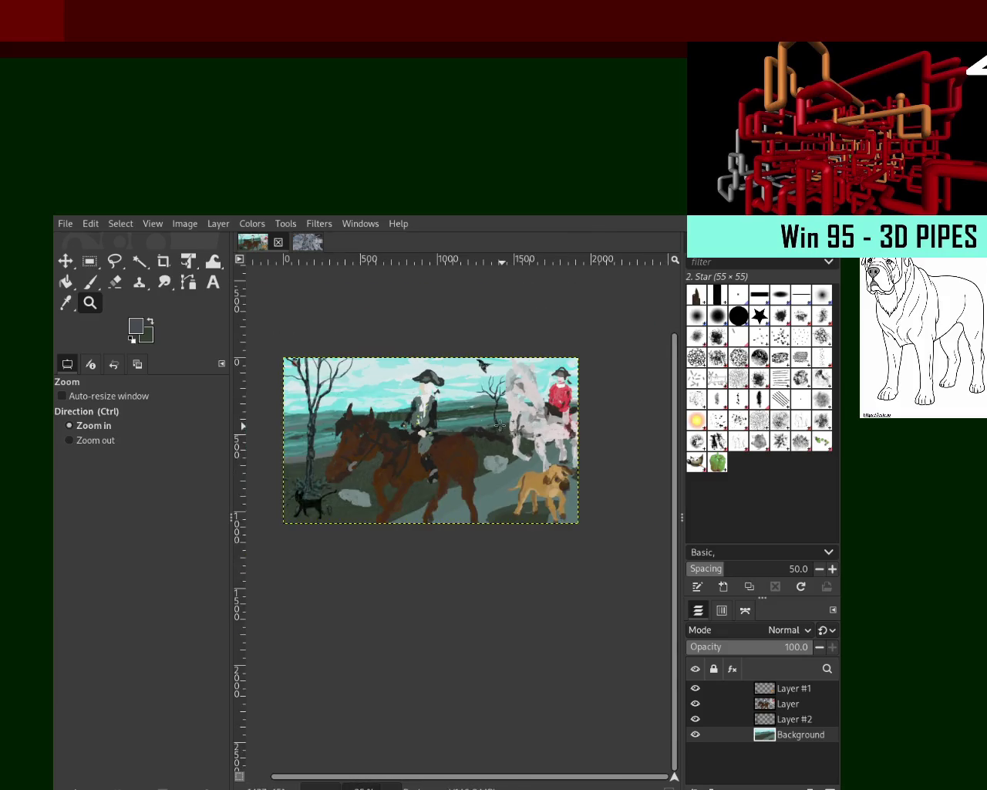
left_click(500, 425)
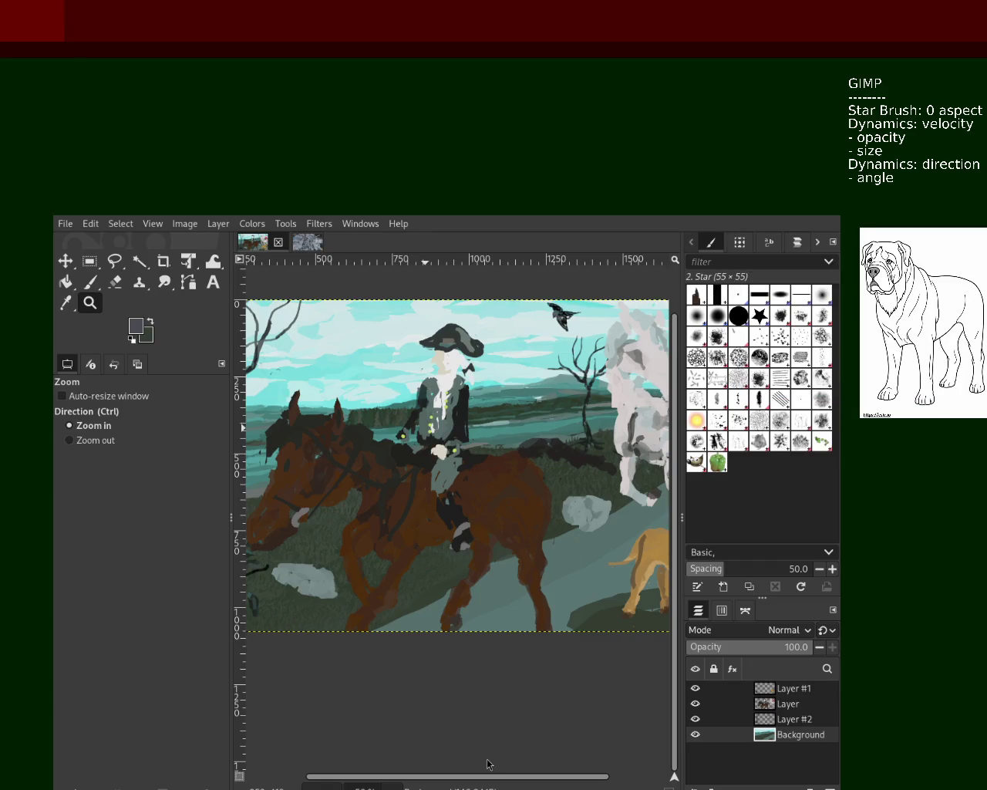
Zoom out to see the whole painting, then zoom back in
left_click(417, 413, "ctrl")
left_click(420, 411)
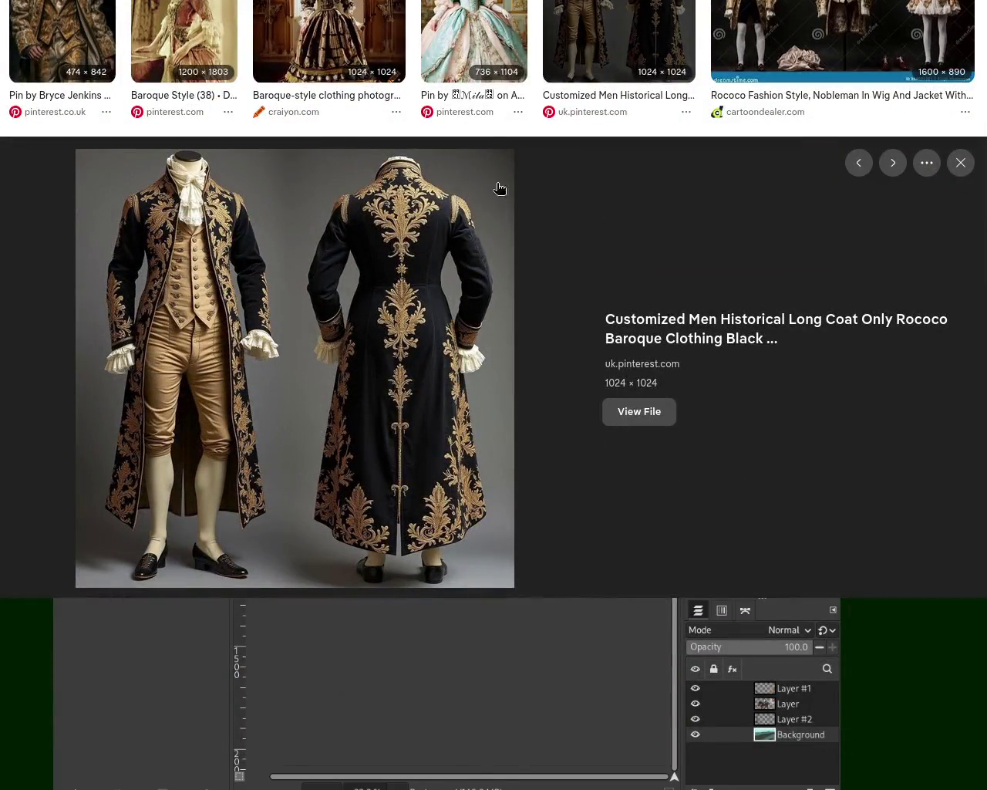
Preview the mint rococo dress, then the Rococo nobleman costumes image, and scroll down
left_click(478, 29)
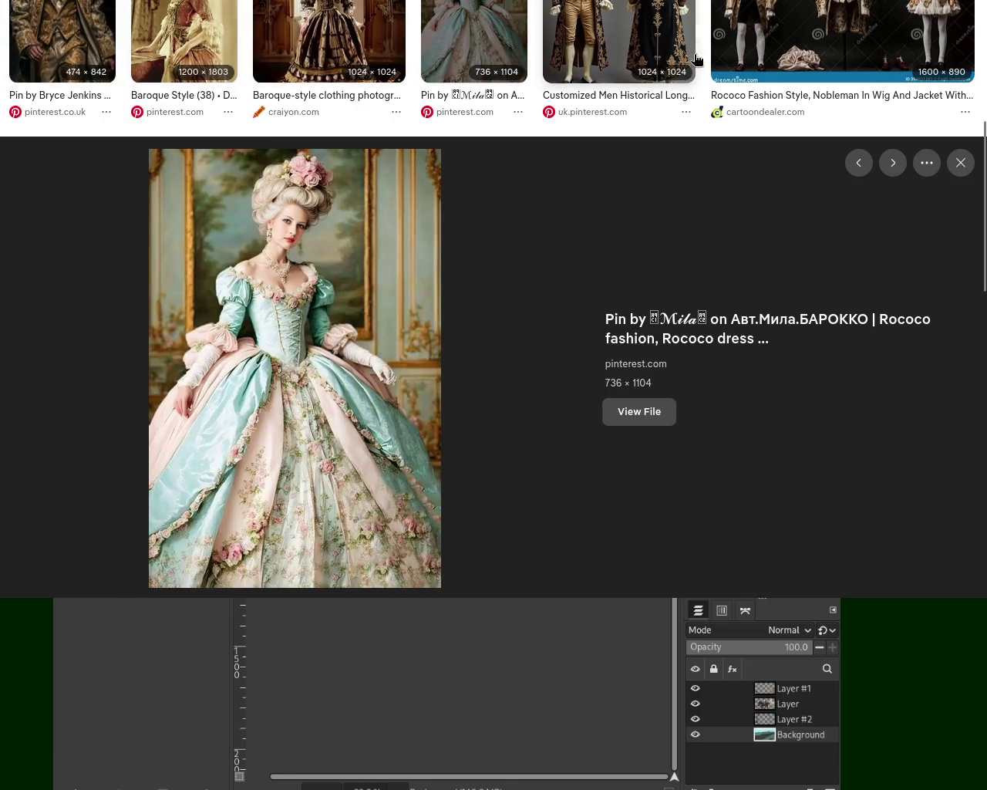
left_click(853, 38)
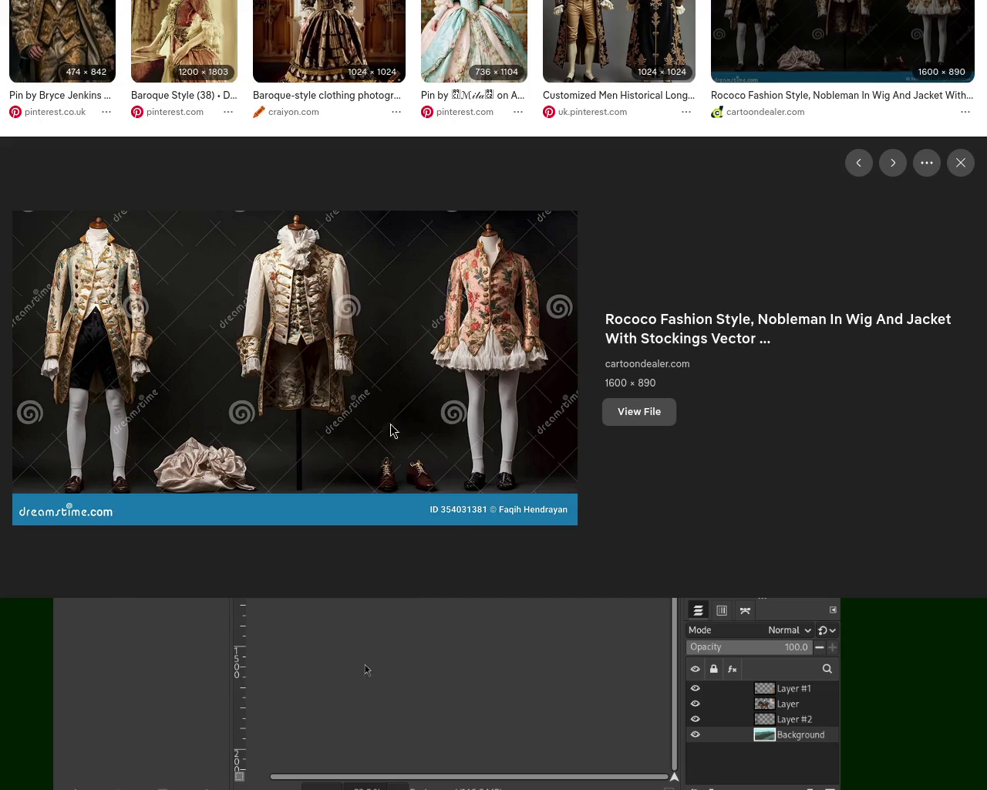
scroll(925, 308, "down", 4)
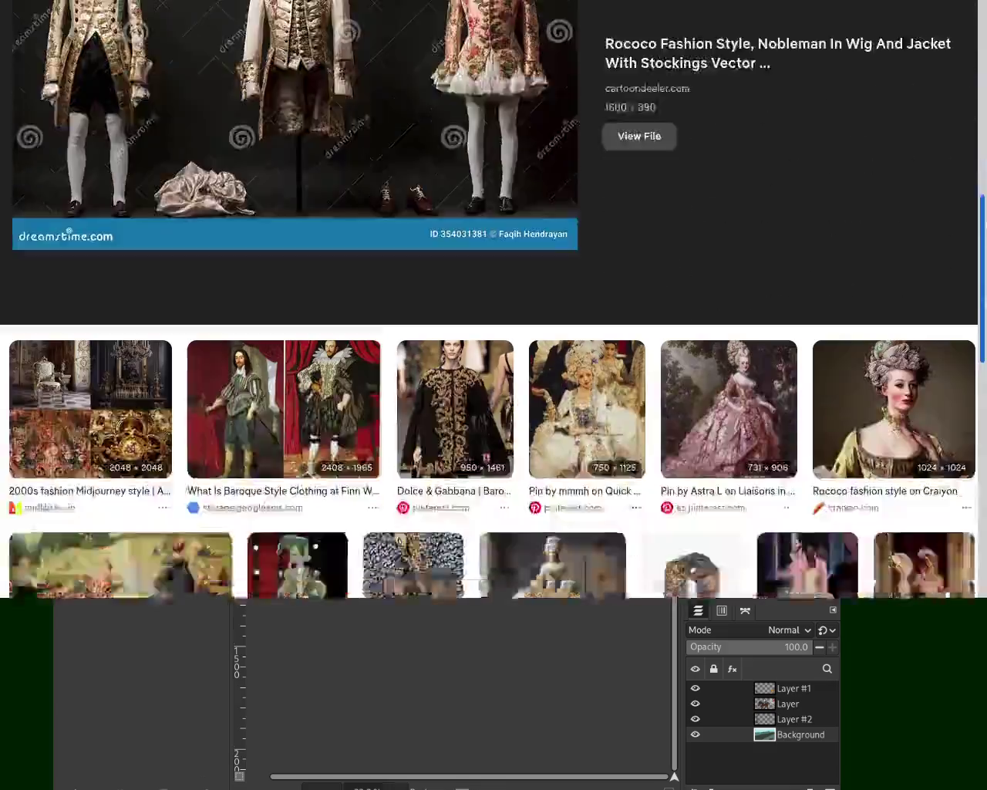
Scroll back and forth through the baroque fashion image results
scroll(925, 308, "down", 3)
scroll(841, 624, "down", 3)
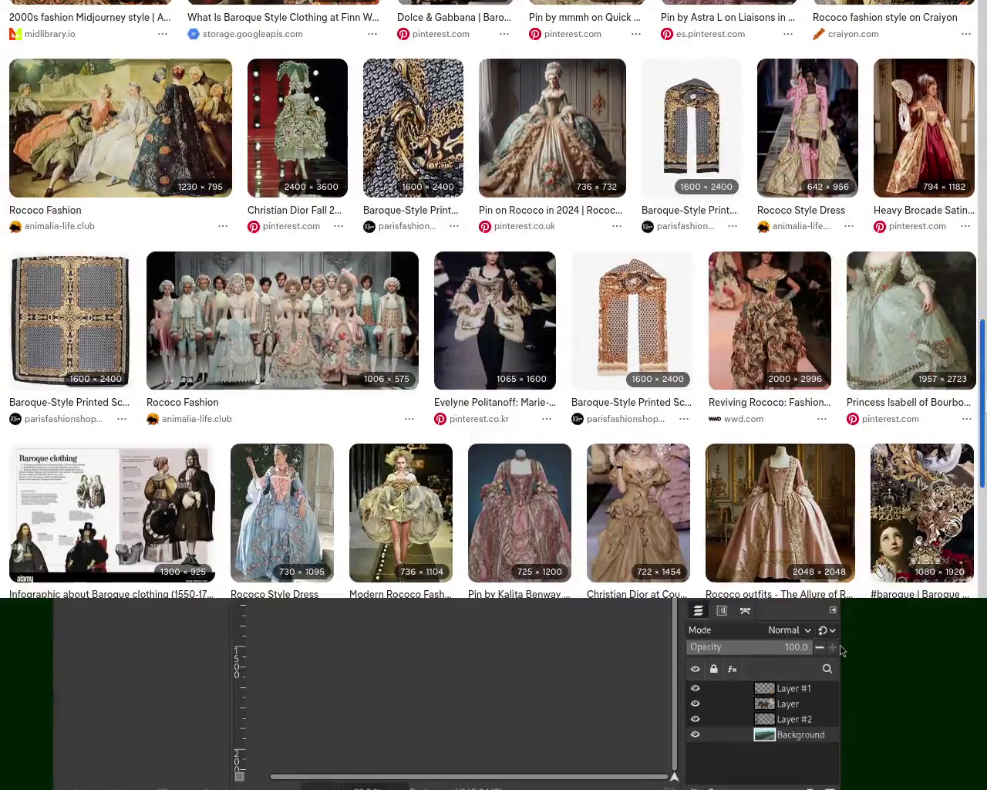
scroll(839, 678, "down", 4)
scroll(841, 698, "up", 1)
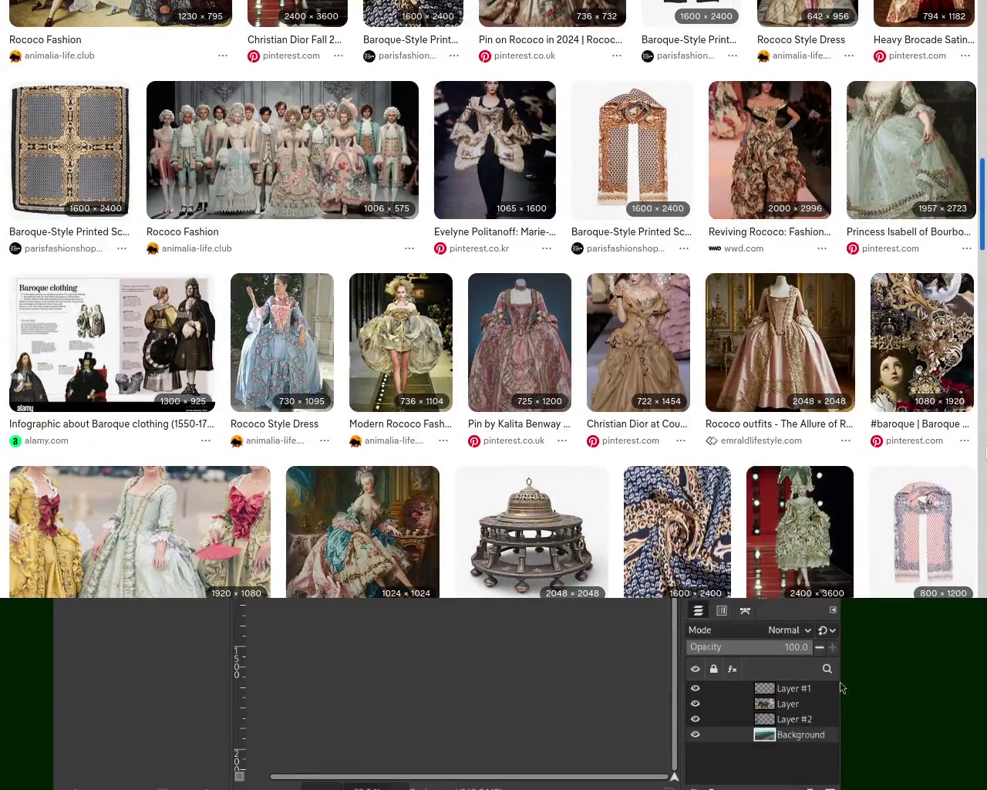
scroll(981, 555, "down", 2)
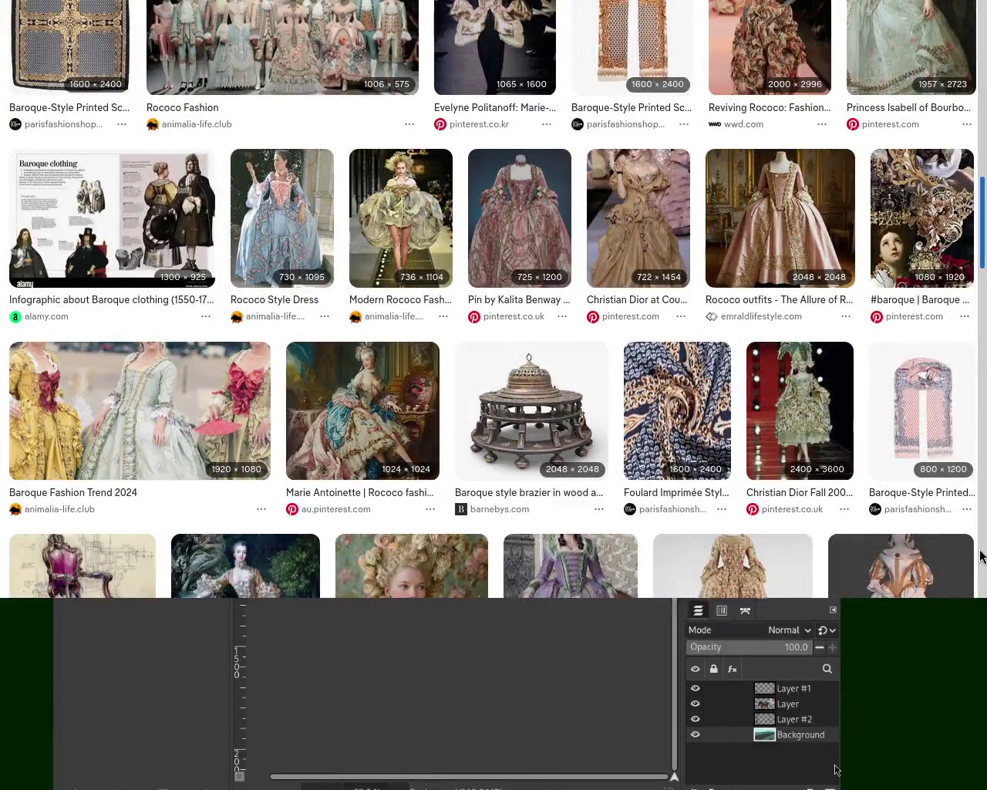
scroll(981, 553, "up", 3)
scroll(981, 554, "up", 3)
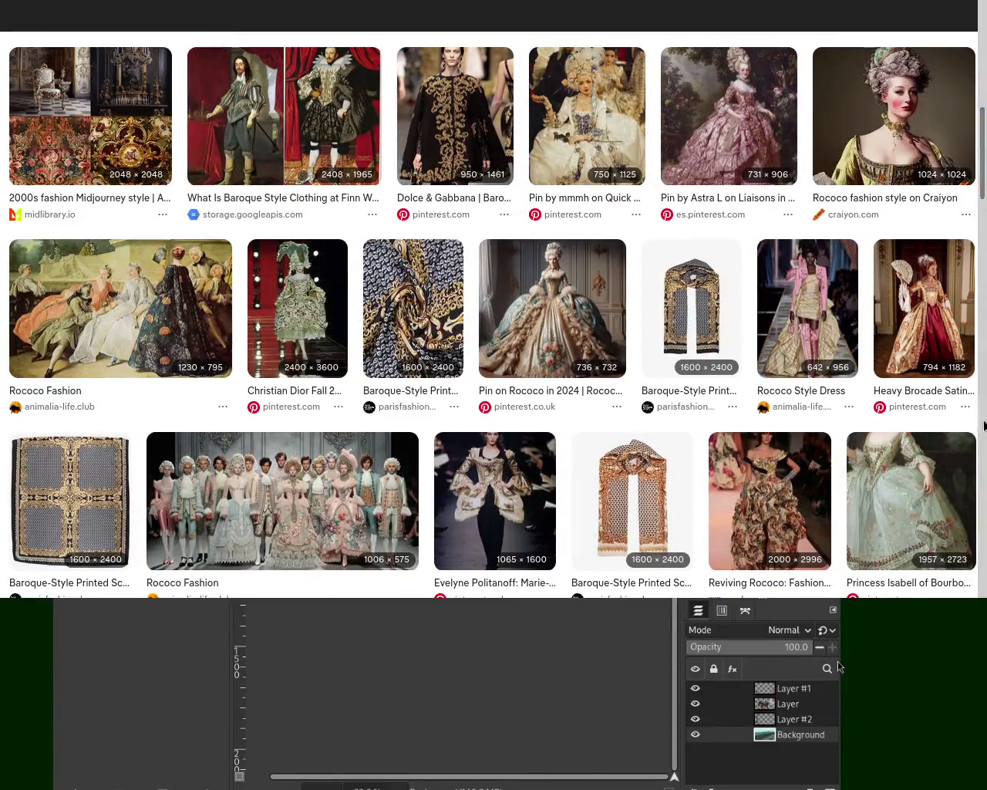
scroll(841, 654, "down", 5)
scroll(841, 656, "up", 2)
scroll(840, 656, "up", 1)
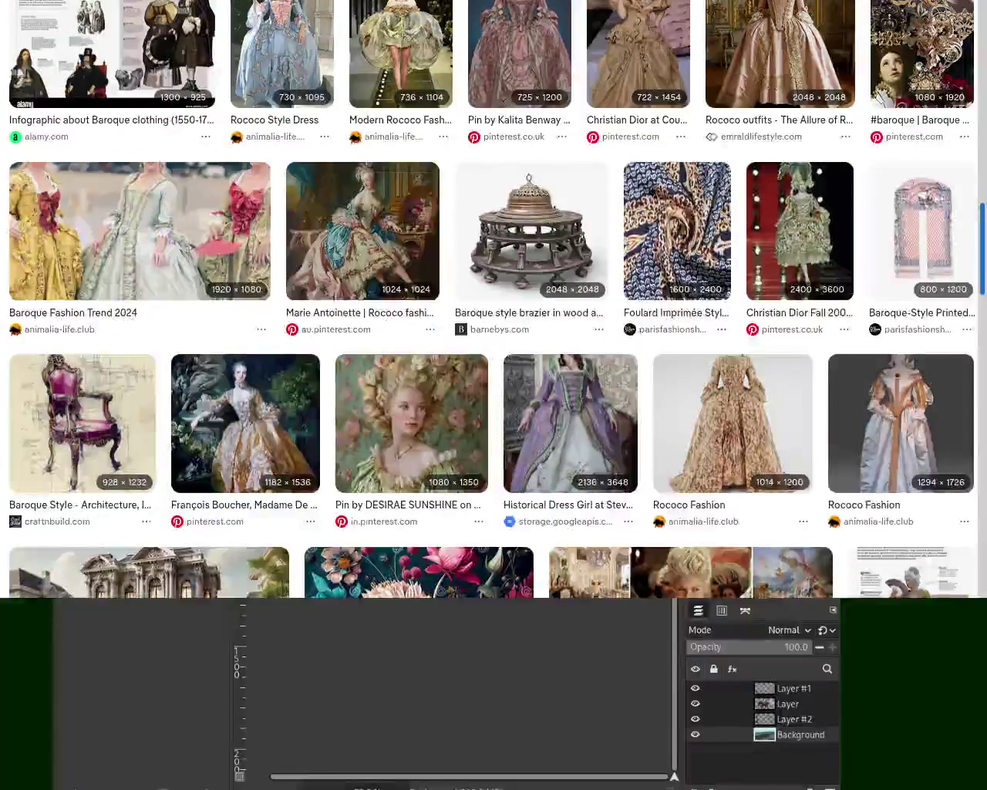
scroll(494, 300, "up", 5)
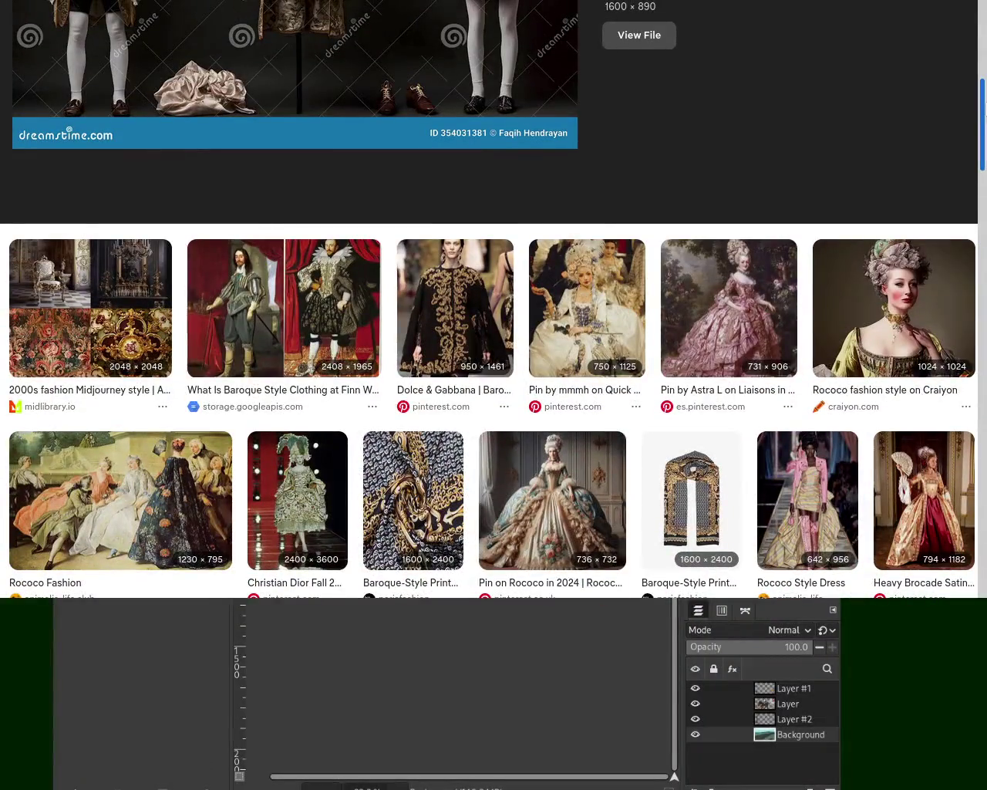
scroll(960, 110, "down", 5)
scroll(960, 110, "up", 6)
scroll(960, 110, "down", 3)
scroll(956, 116, "down", 3)
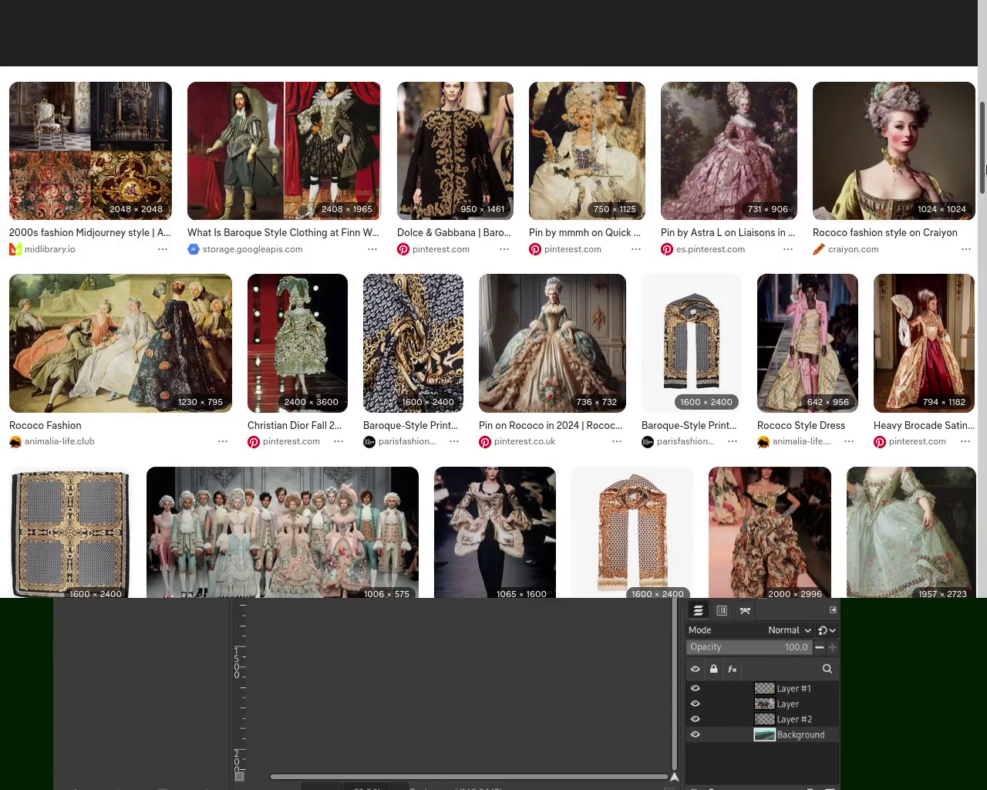
scroll(878, 293, "up", 10)
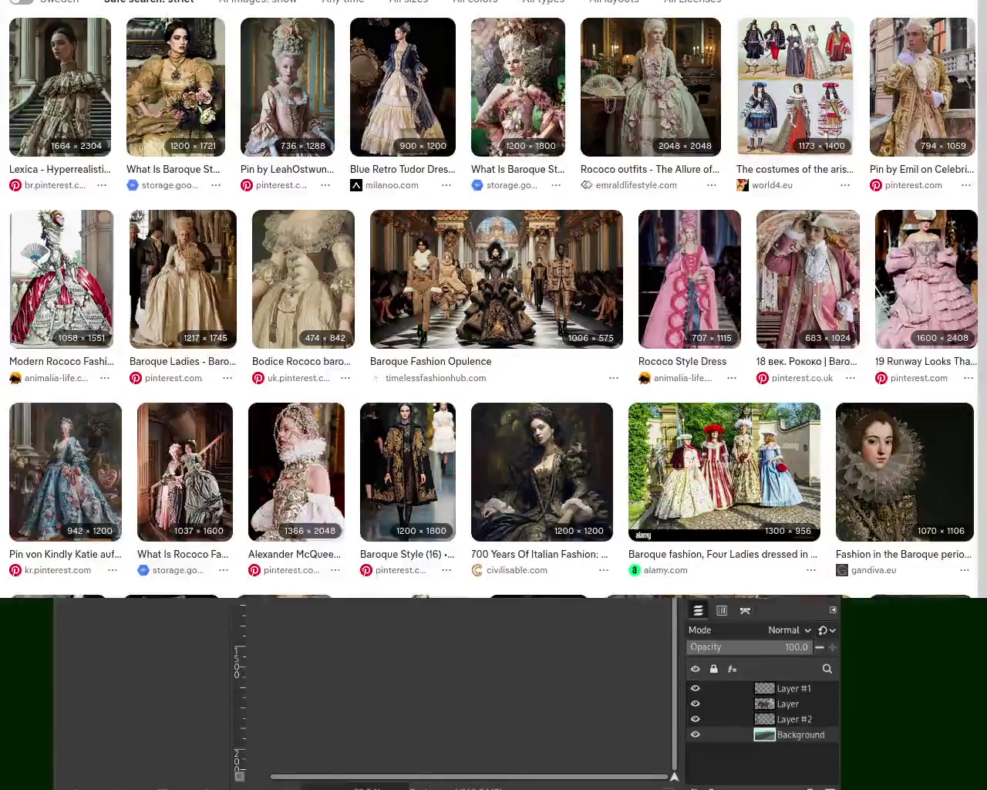
scroll(877, 293, "down", 5)
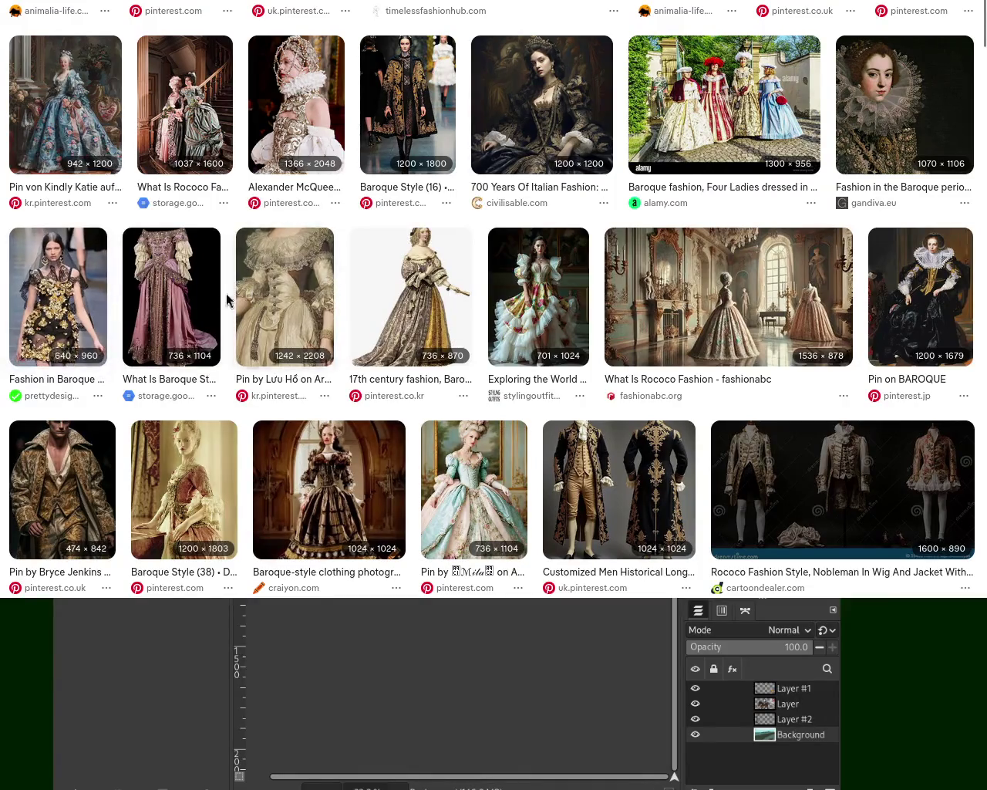
Preview the black-and-gold Baroque dress, 17th century illustration, Baroque Fashion Opulence and Baroque Ladies images
left_click(71, 312)
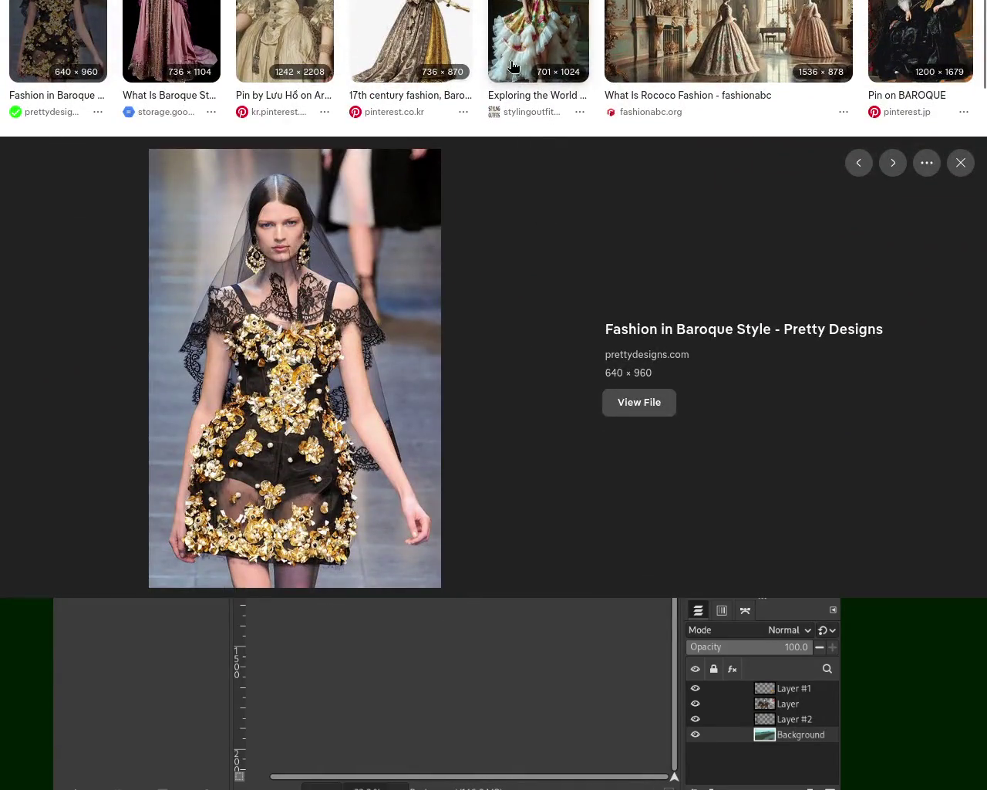
left_click(445, 37)
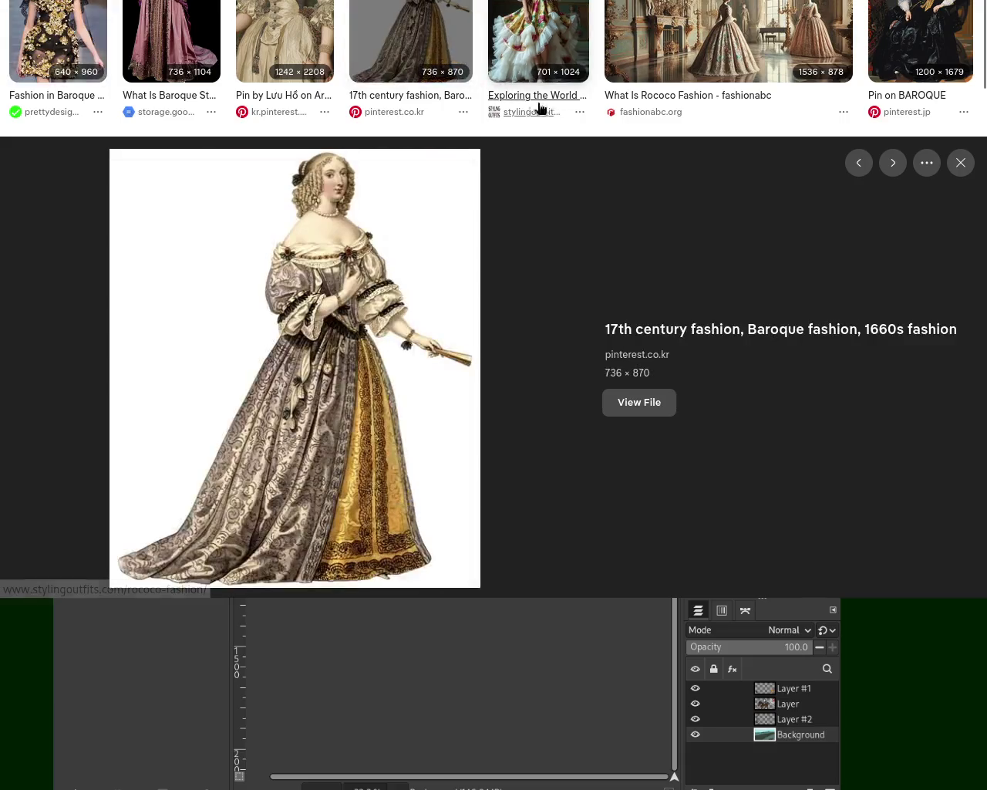
key("Left")
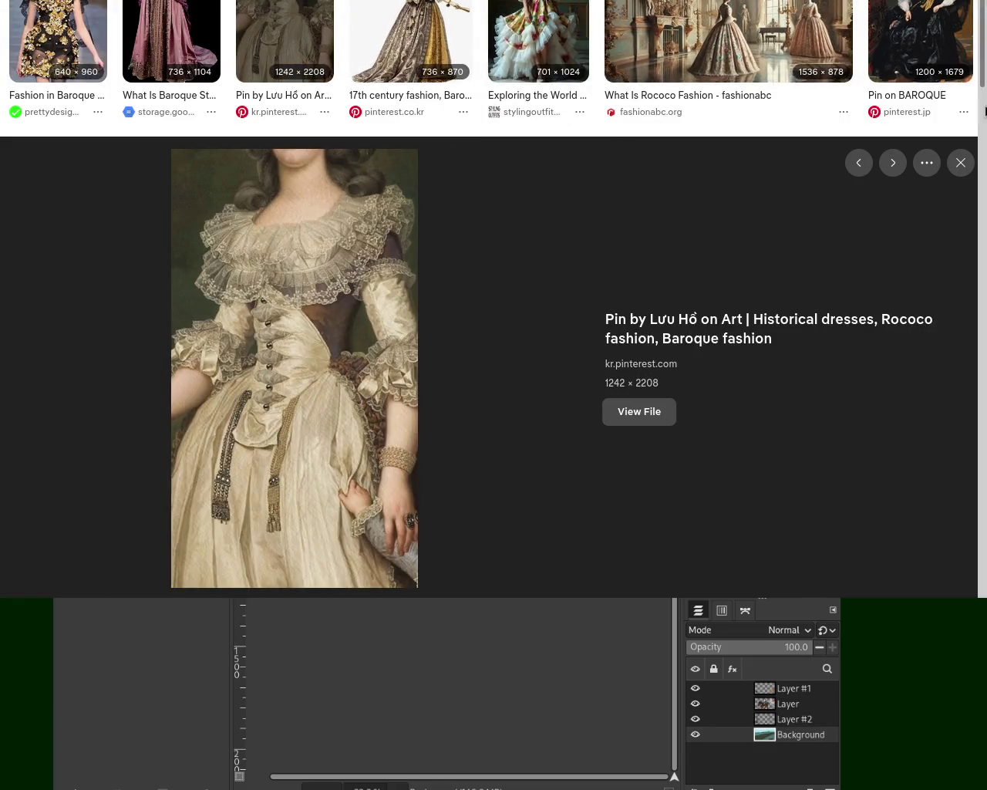
key("Escape")
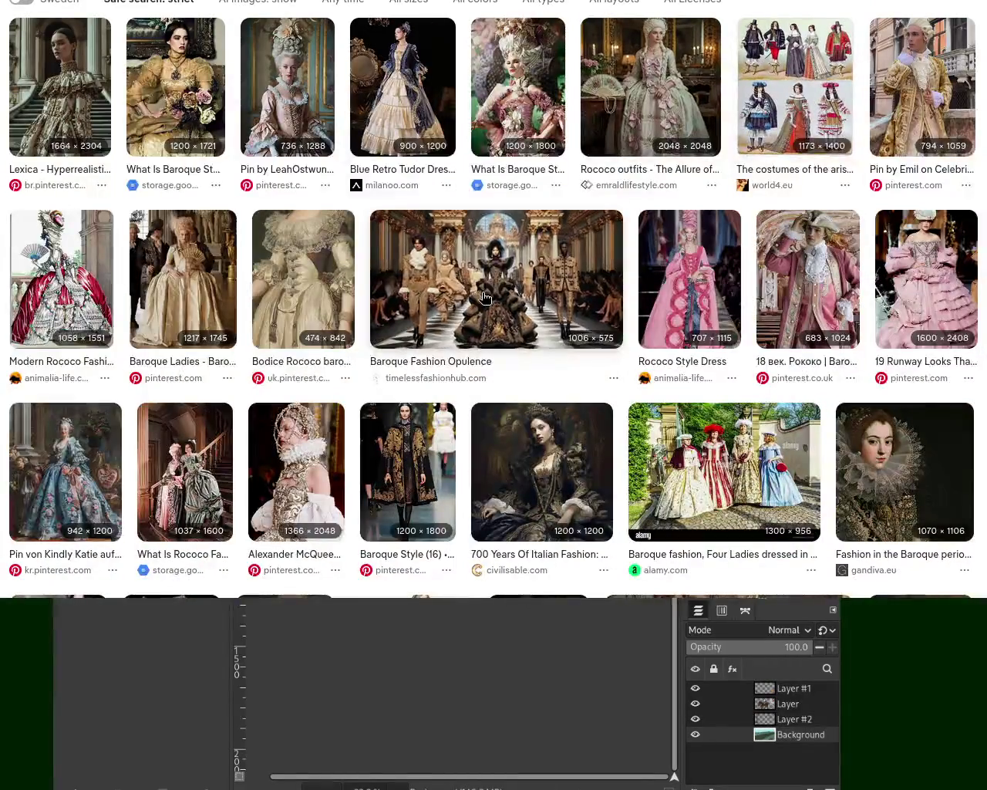
left_click(569, 333)
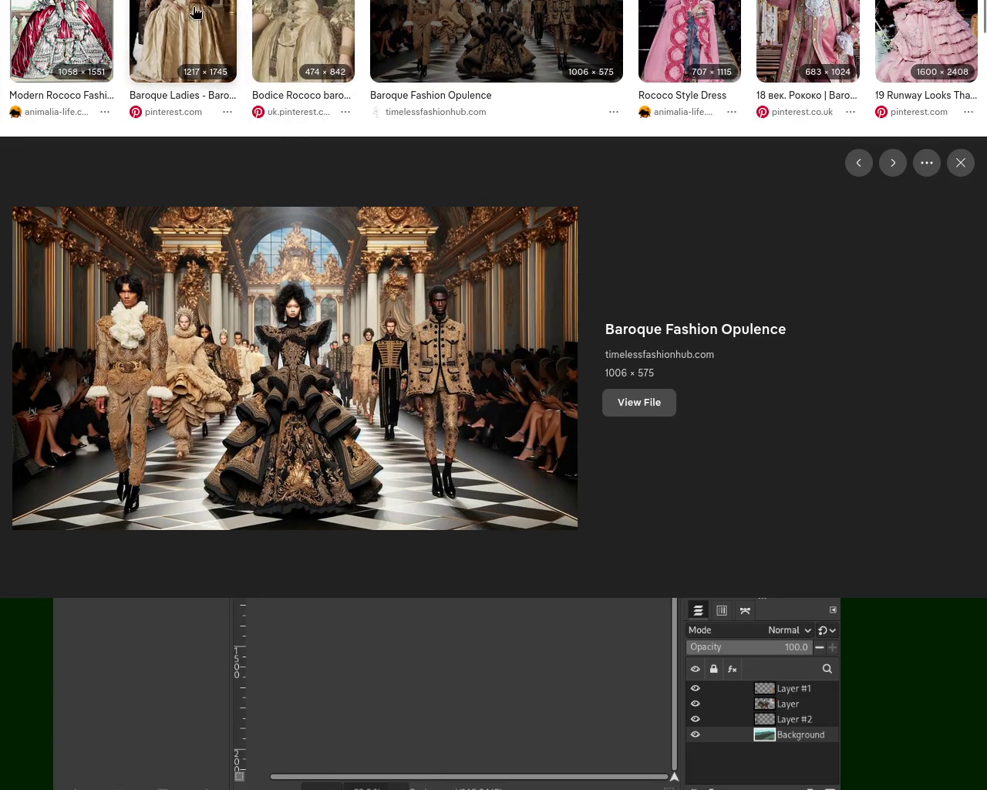
left_click(185, 38)
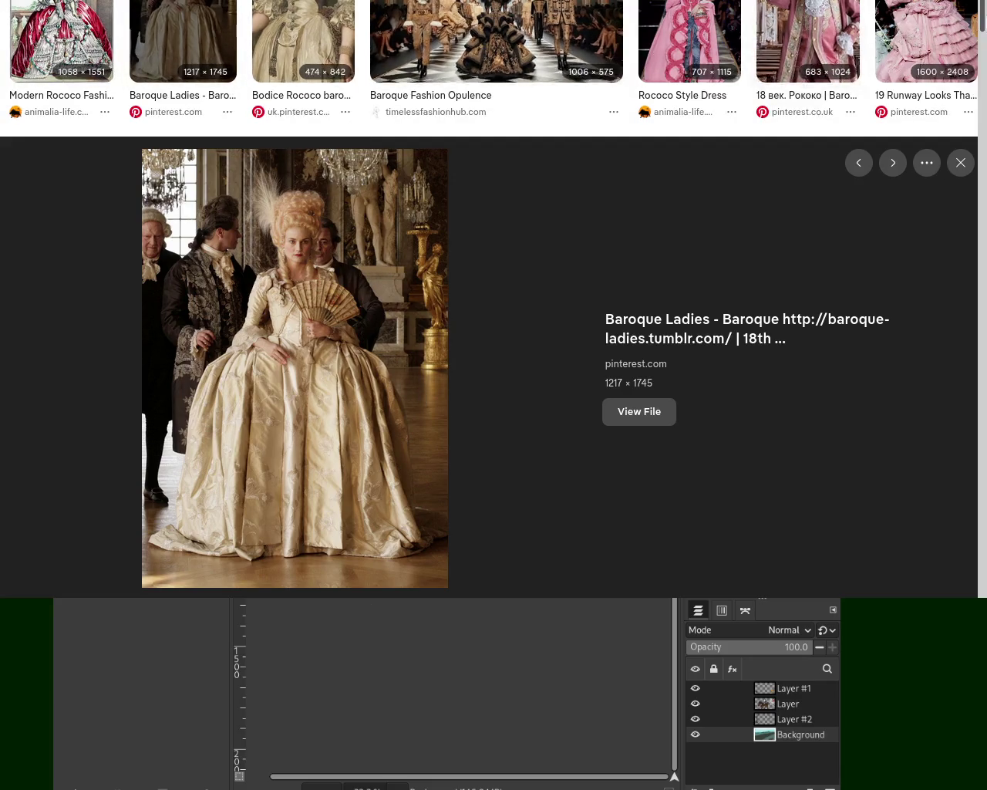
scroll(781, 68, "up", 3)
Preview the pink rococo gown, Tudor dress, feathered costume and gold-coat gentleman, then scroll further down
left_click(287, 115)
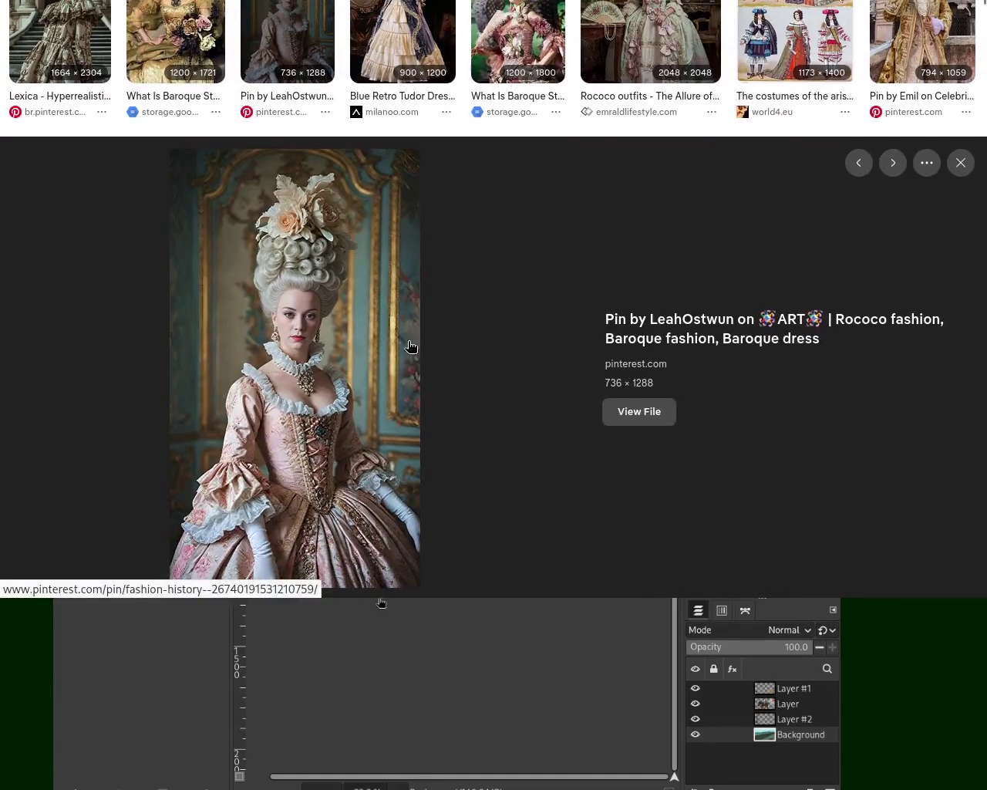
left_click(391, 54)
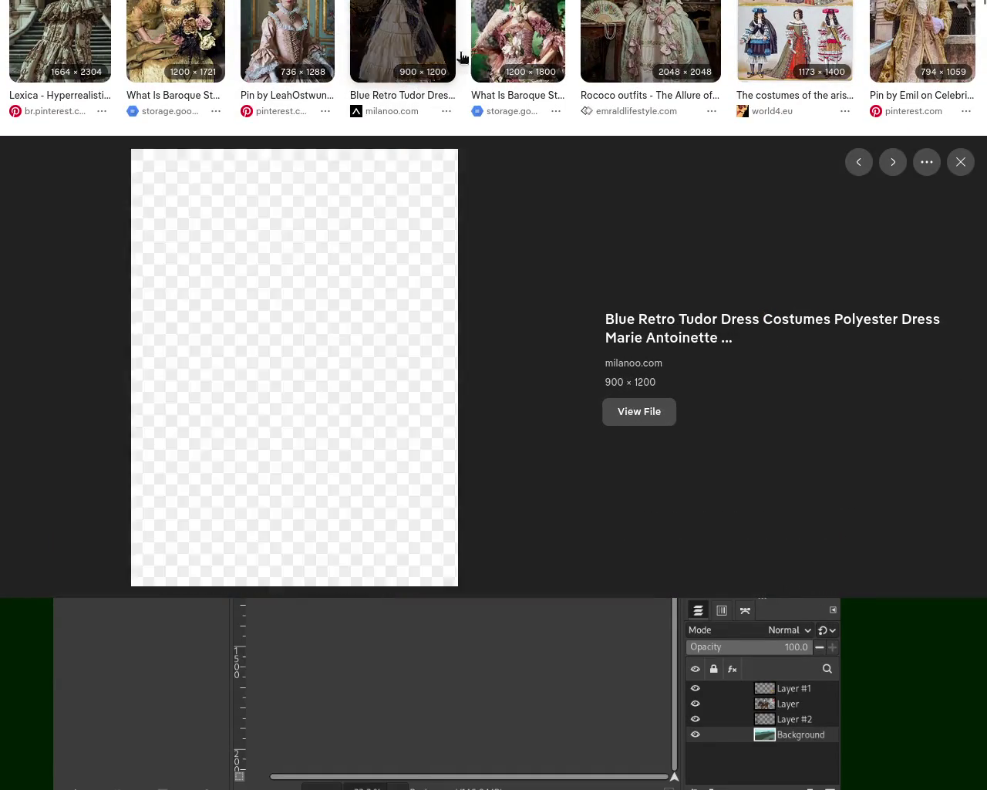
left_click(524, 58)
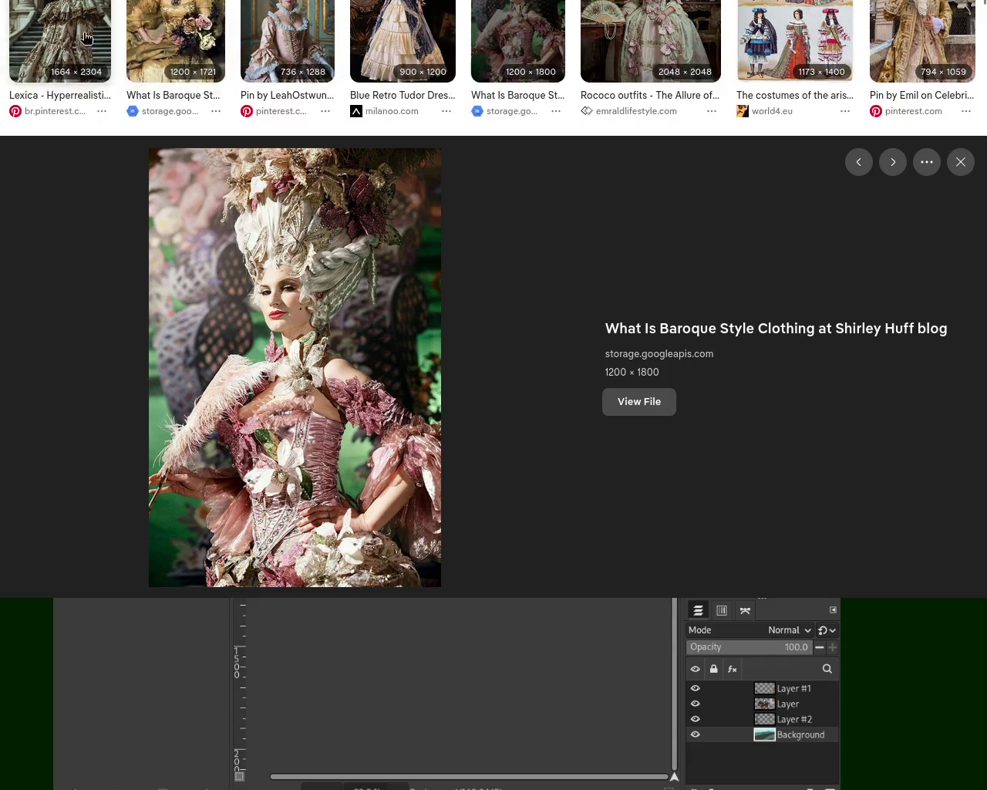
left_click(771, 39)
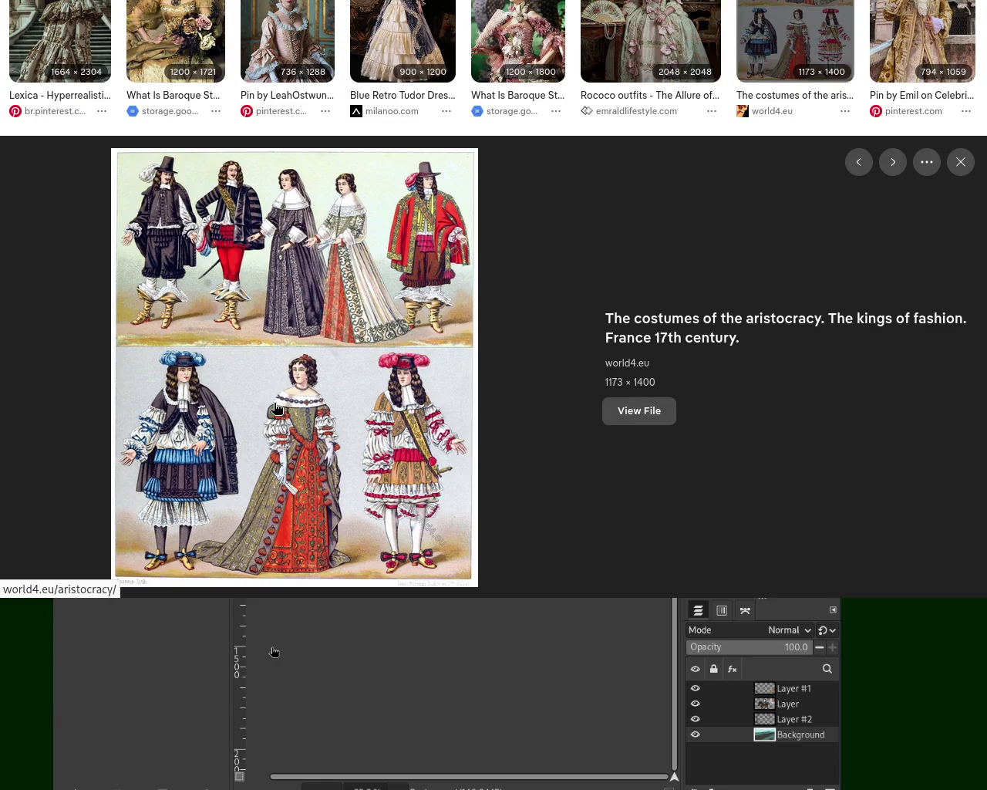
left_click(794, 38)
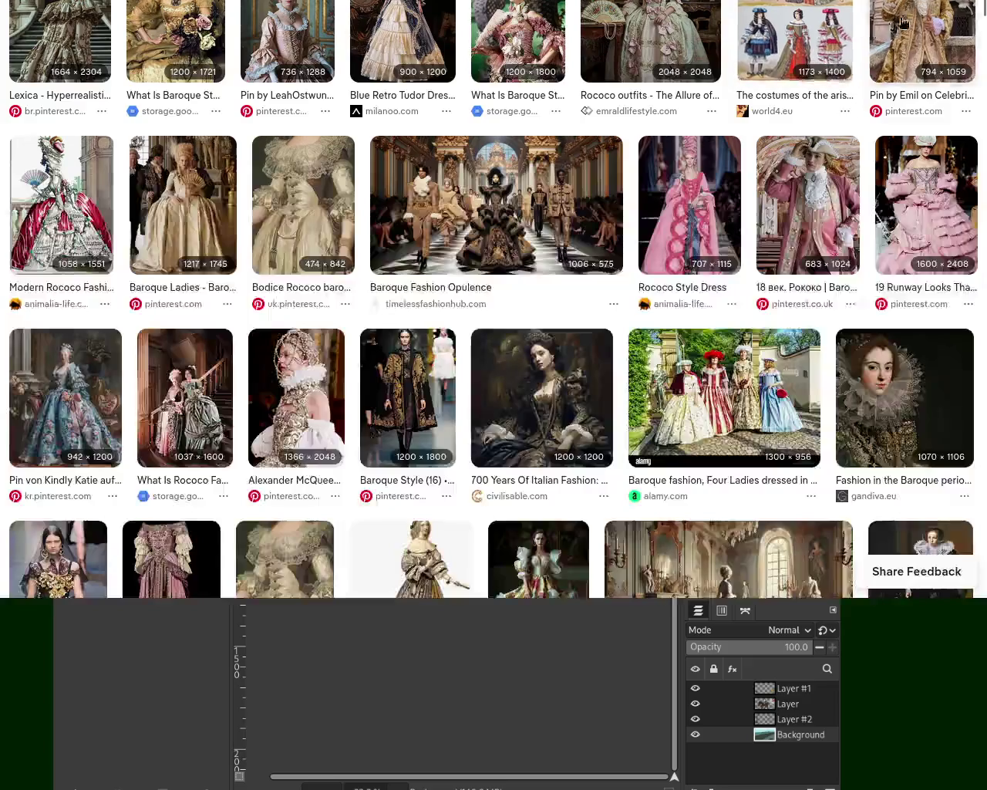
left_click(902, 23)
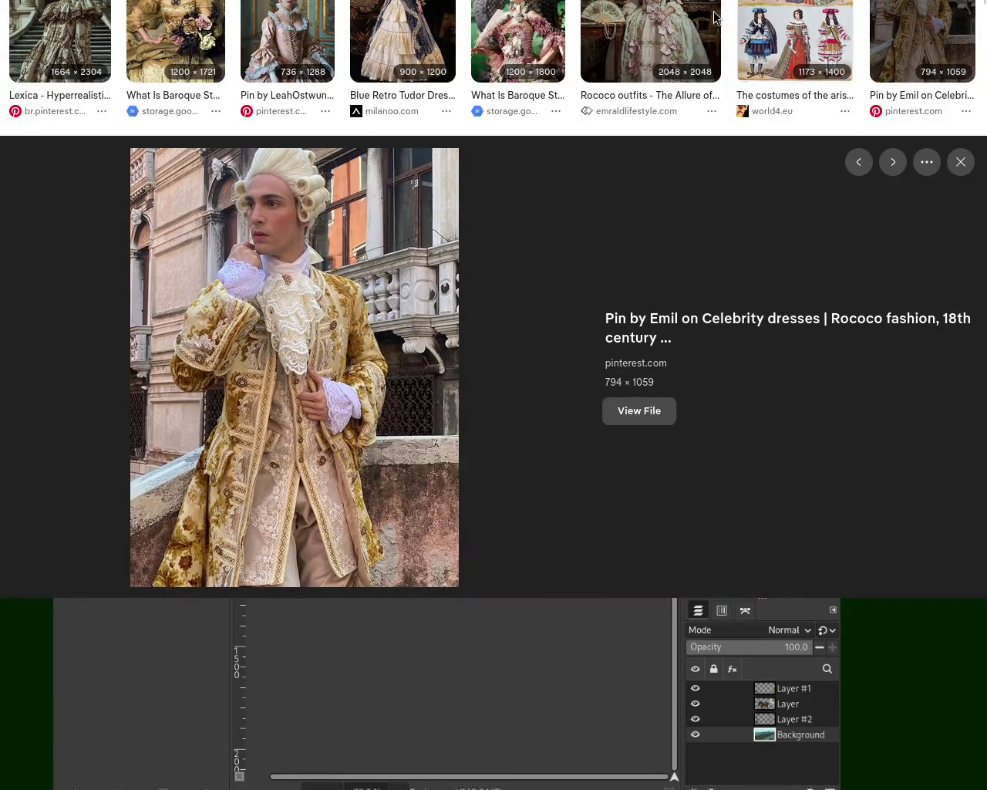
left_click(937, 24)
scroll(960, 370, "down", 10)
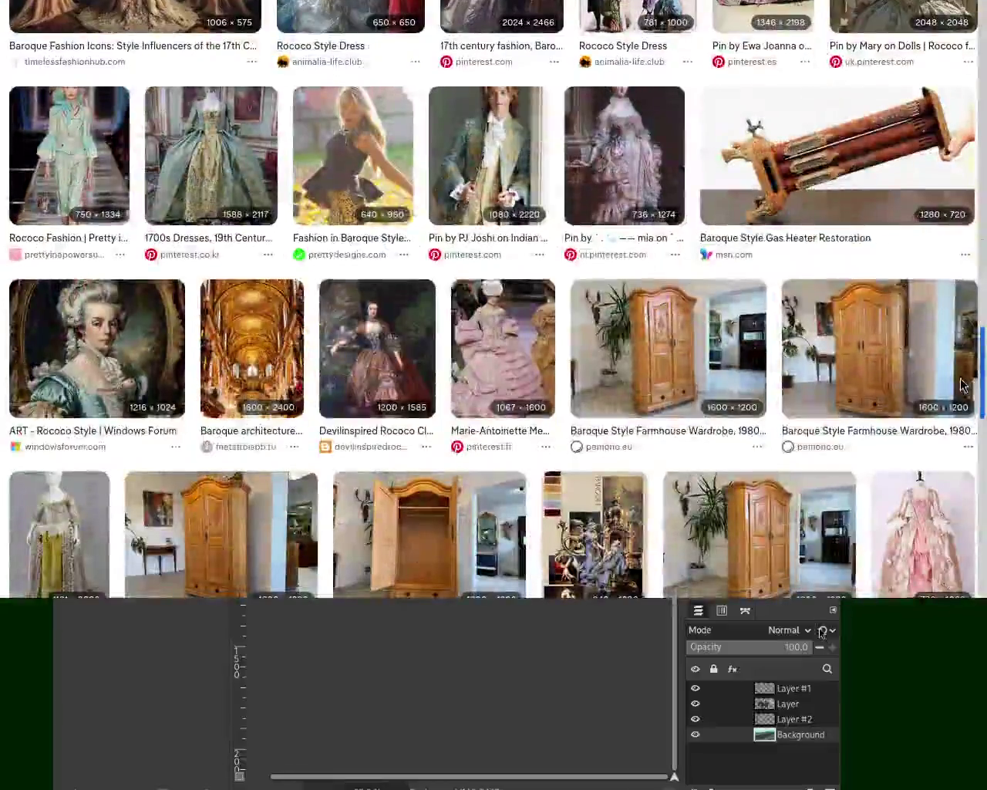
scroll(962, 401, "down", 10)
scroll(969, 506, "down", 5)
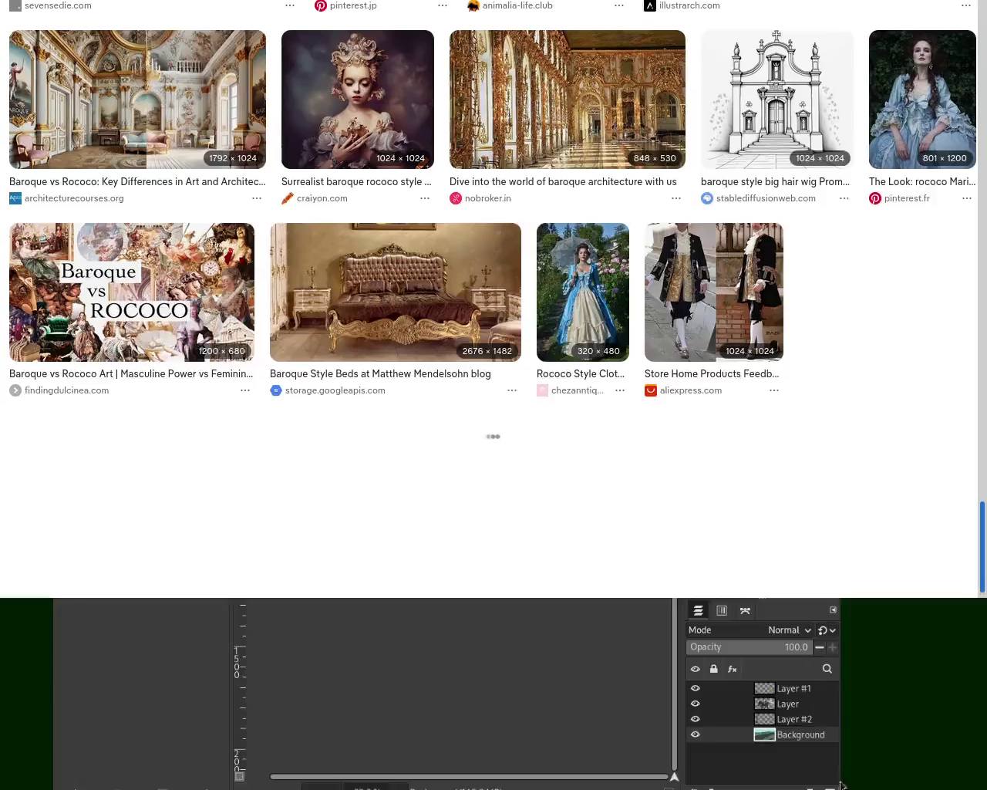
Run a new image search for 'ages of fashion'
key("alt+Left")
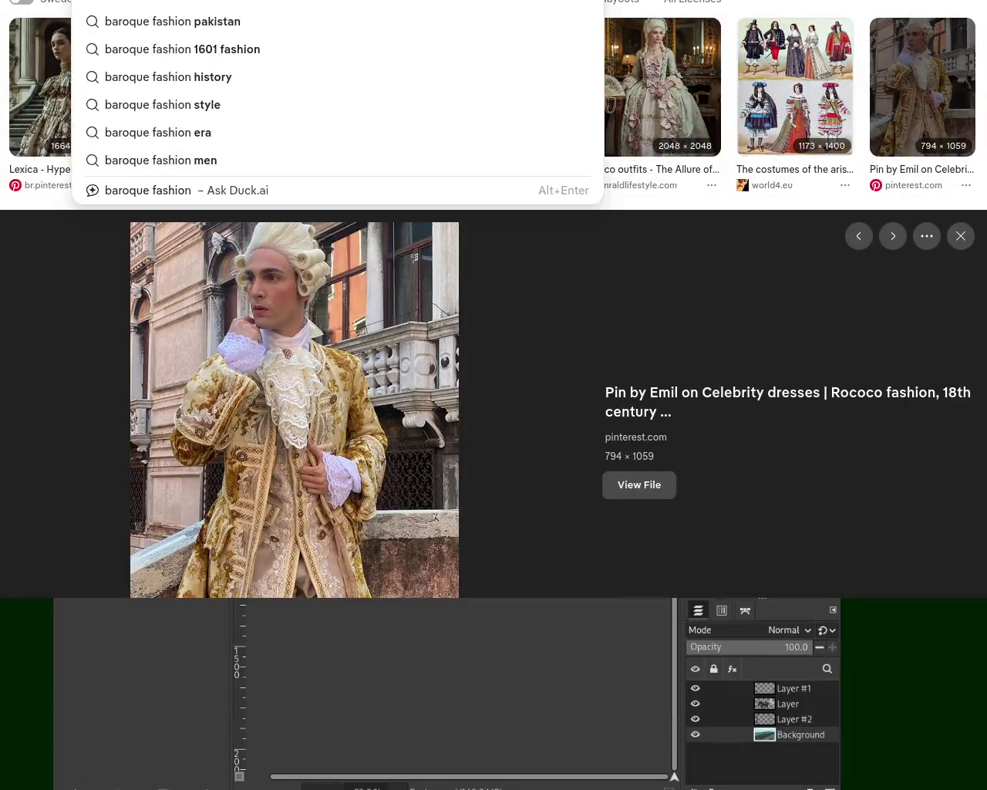
type("ages of fashion")
key("Return")
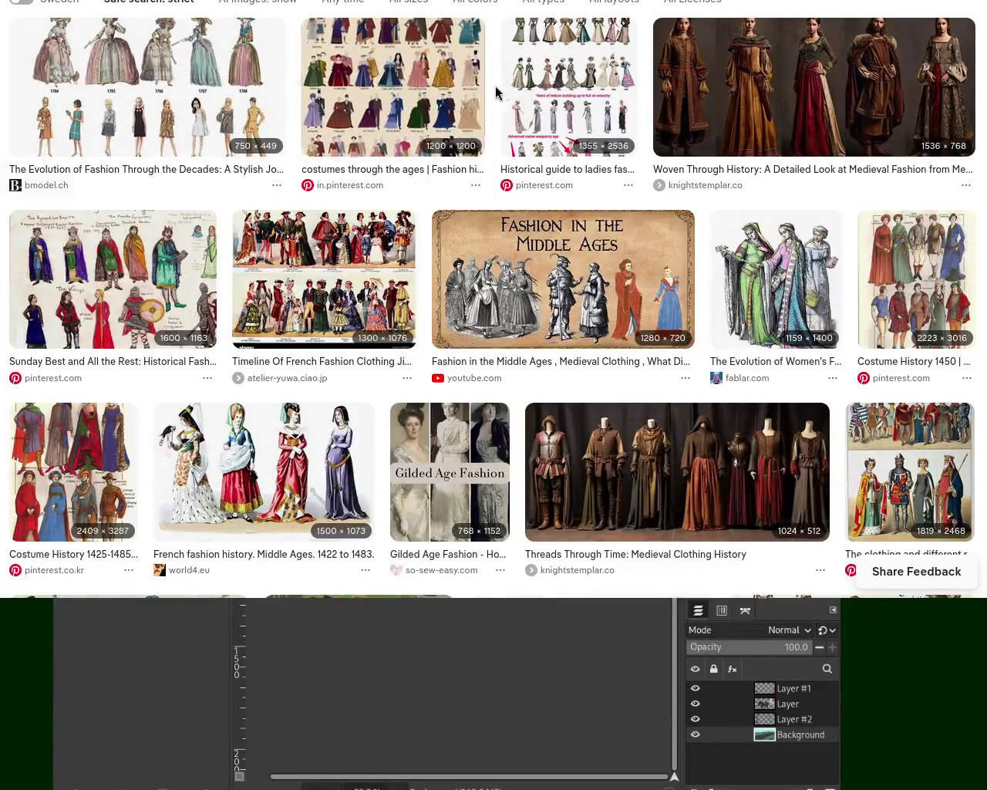
Open the costumes through the ages result and view the fashion timeline image on its own
left_click(432, 93)
left_click(471, 401)
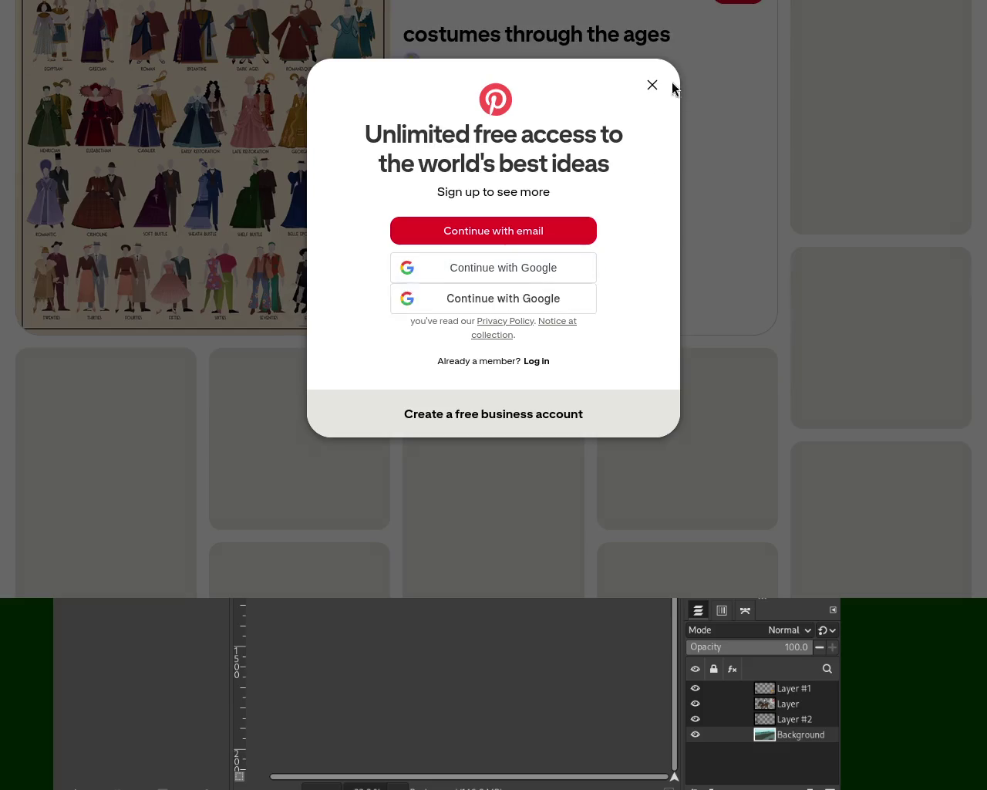
left_click(650, 94)
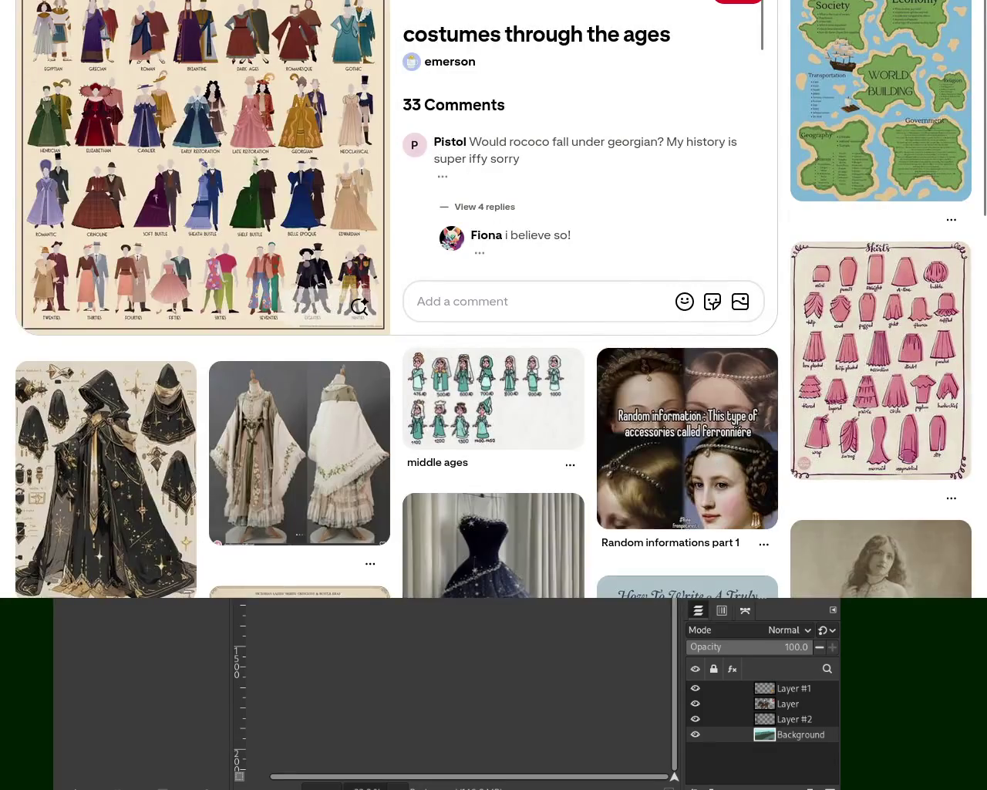
key("alt+Left")
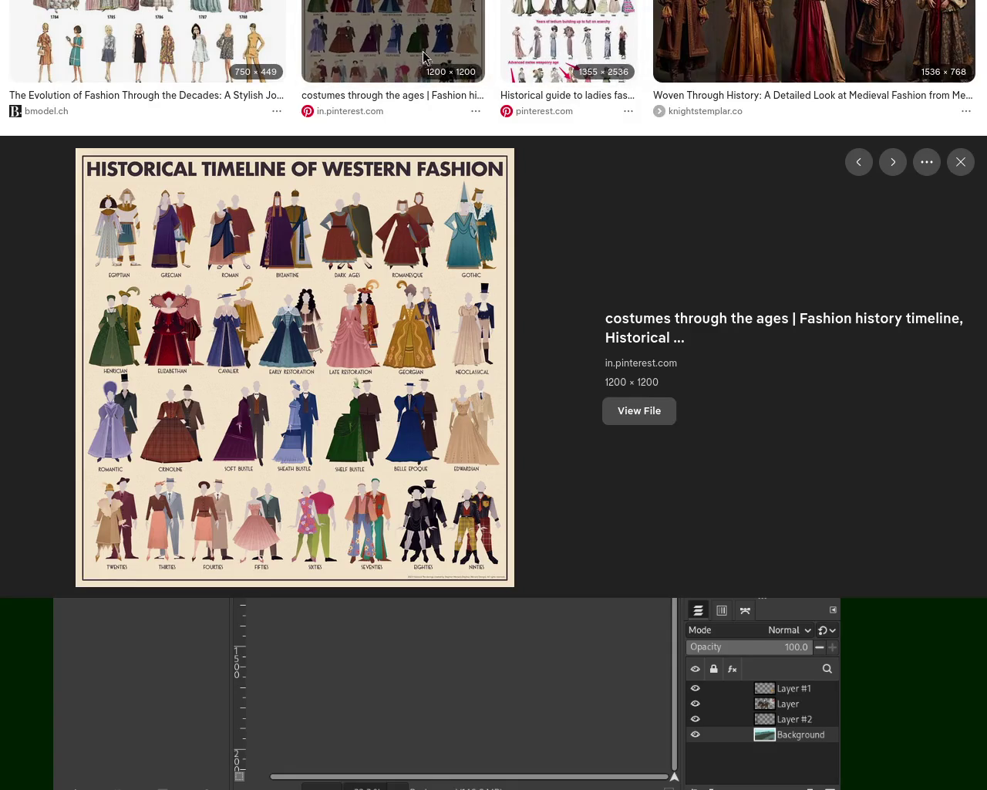
left_click(640, 410)
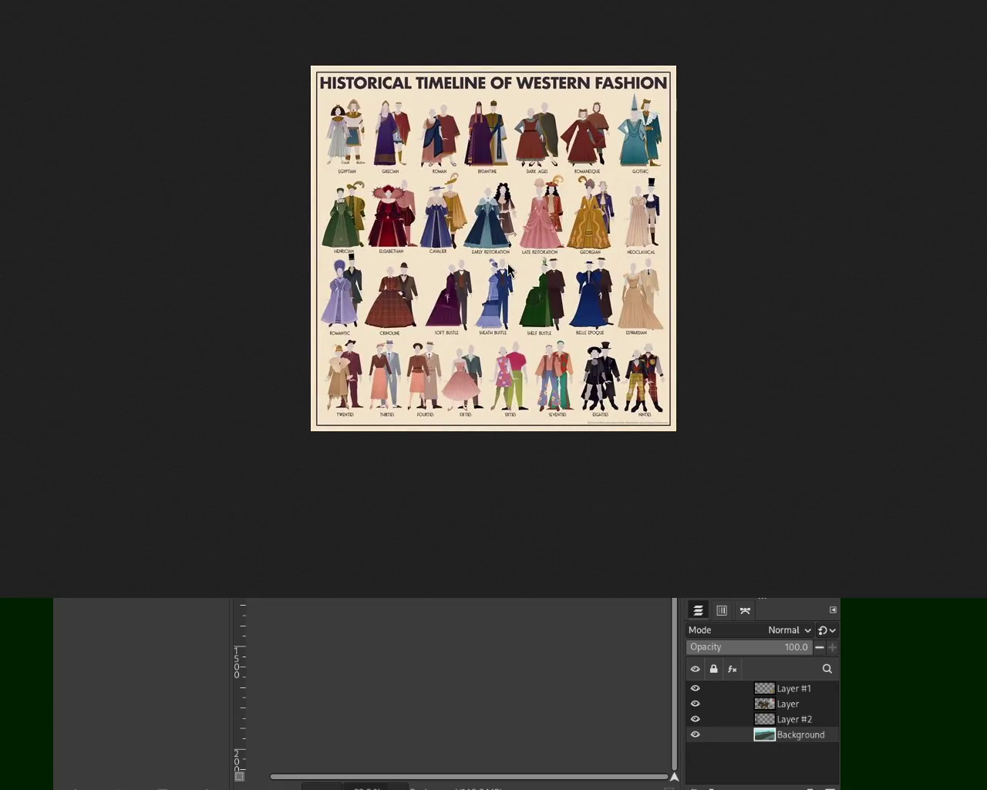
Zoom into the timeline's costume figures, back out, then closer on the Late Restoration figure
left_click(509, 266)
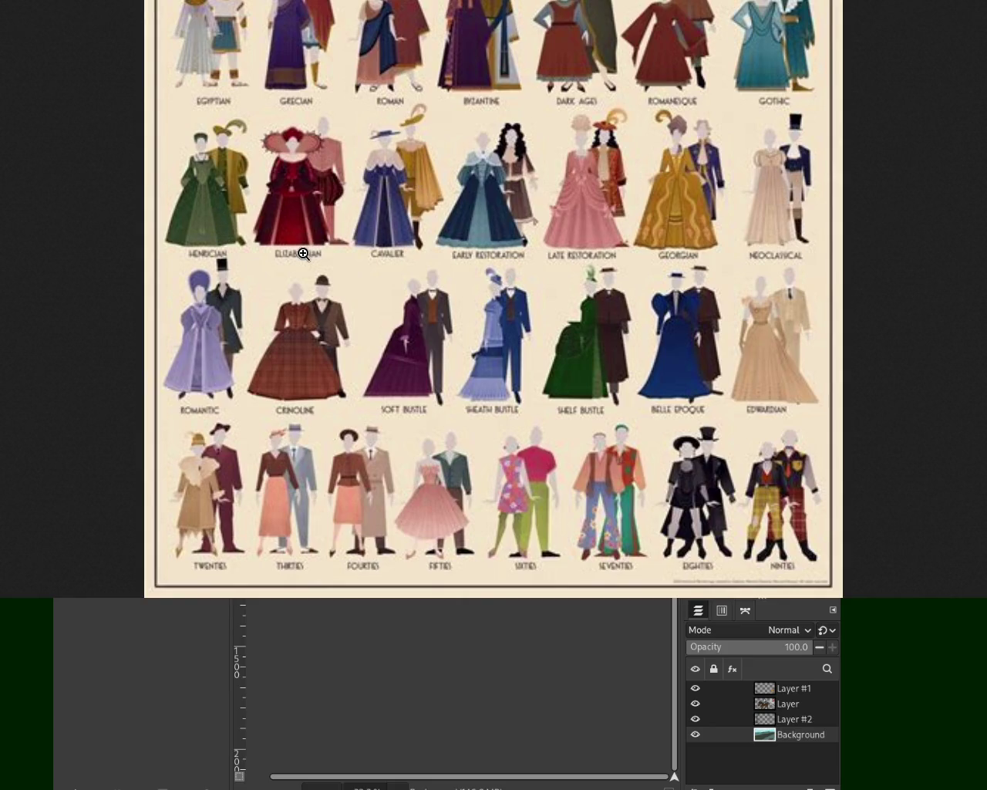
left_click(400, 225, "ctrl")
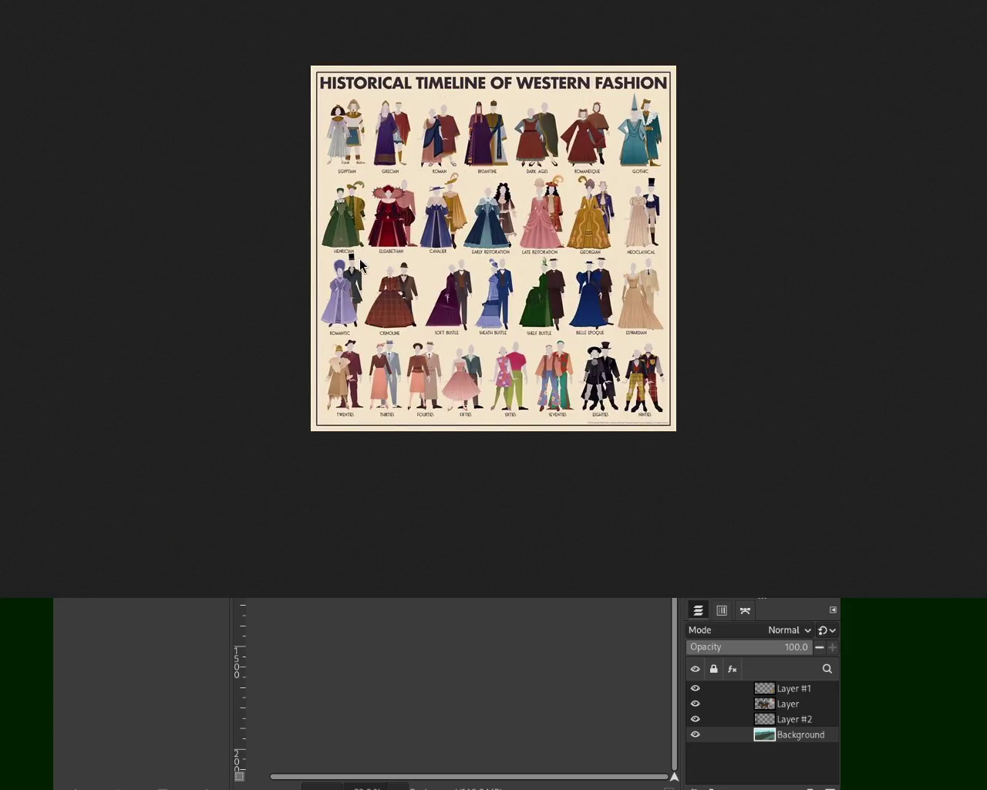
left_click(578, 205)
left_click(578, 205)
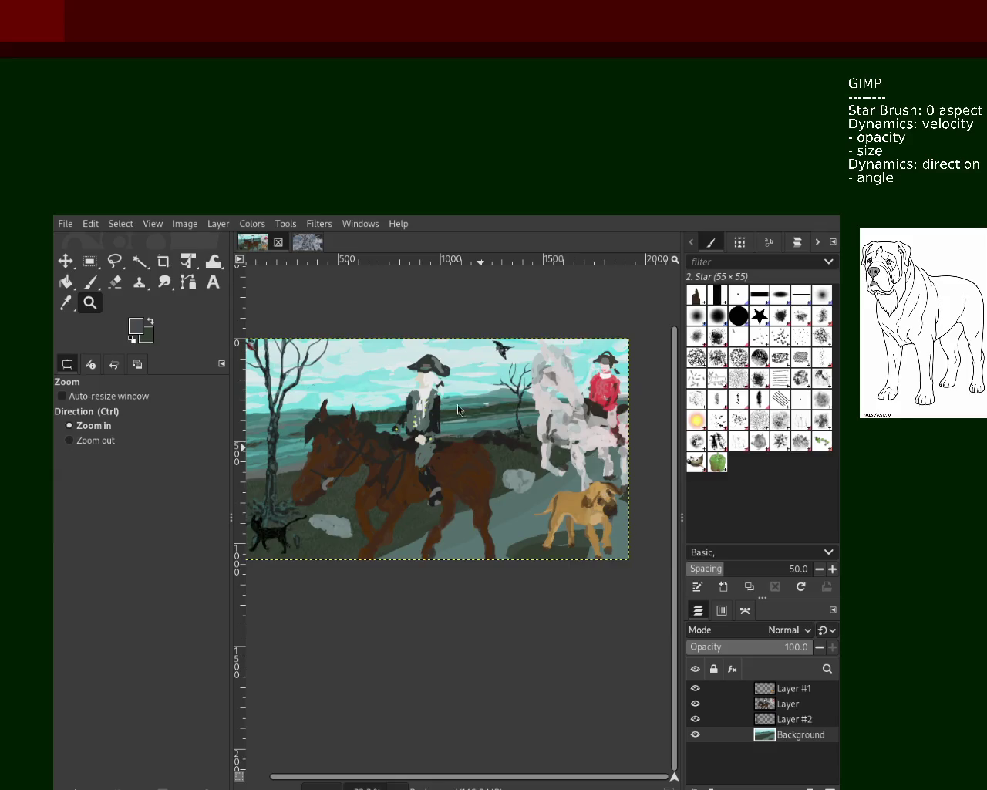
Zoom in and out repeatedly on the horse-and-rider painting to inspect the full scene
left_click(481, 442, "ctrl")
left_click(481, 442, "ctrl")
left_click(481, 442)
left_click(482, 442)
left_click(481, 442)
left_click(481, 442)
left_click(481, 441)
left_click(494, 443, "ctrl")
left_click(493, 443, "ctrl")
left_click(525, 445)
left_click(545, 446)
left_click(545, 446)
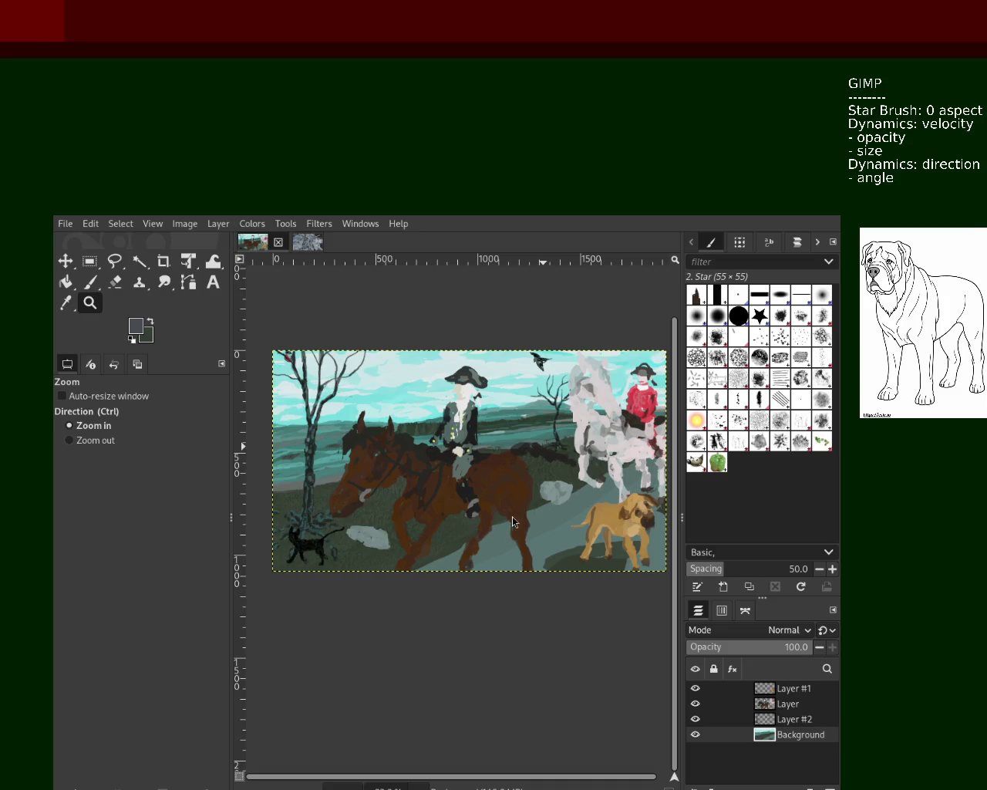
left_click(520, 470, "ctrl")
left_click(520, 470, "ctrl")
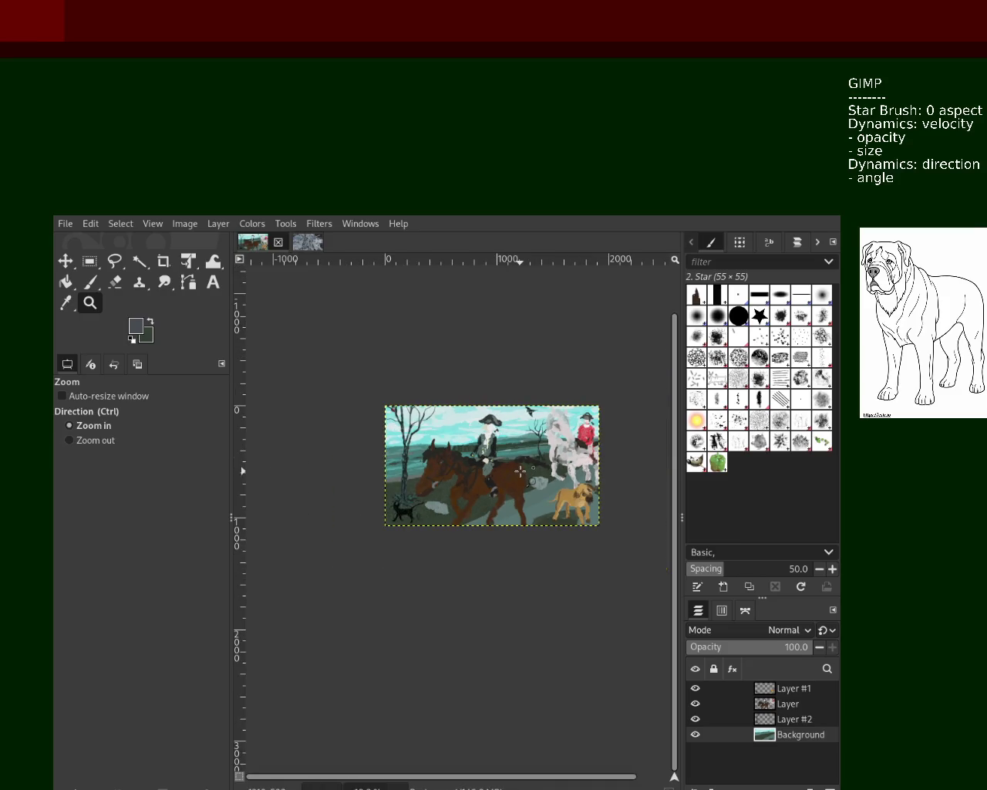
left_click(521, 471)
left_click(520, 470)
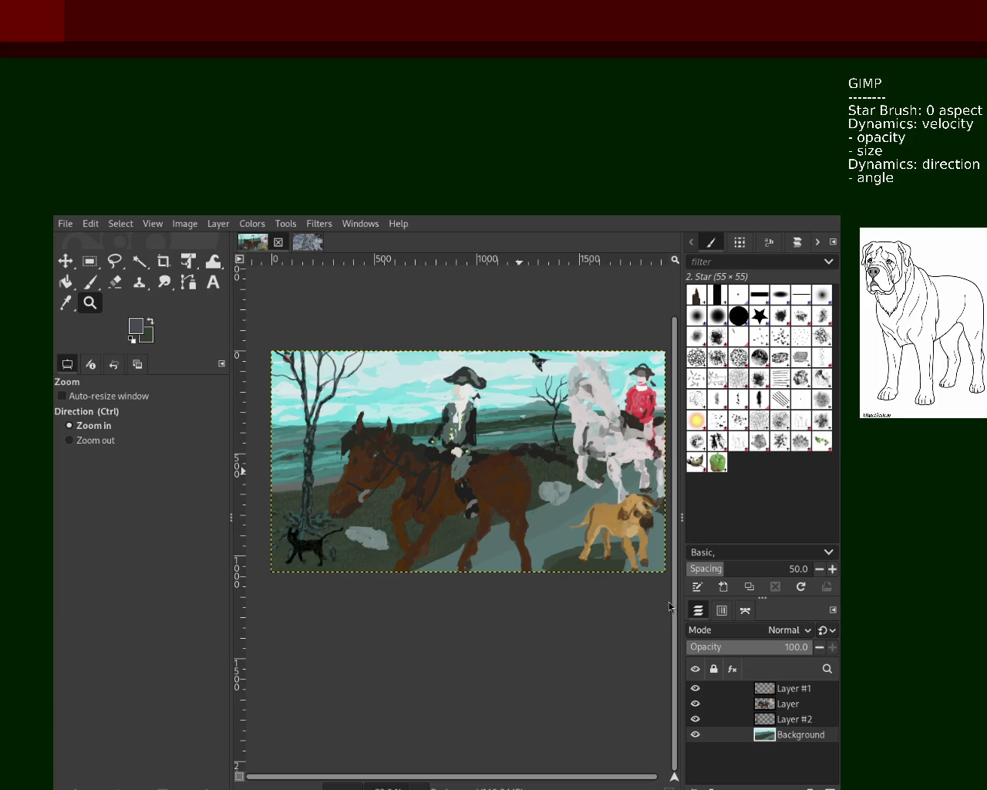
key("ctrl")
left_click(367, 527, "ctrl")
left_click(370, 523)
left_click(374, 518)
left_click(379, 514, "ctrl")
left_click(379, 514, "ctrl")
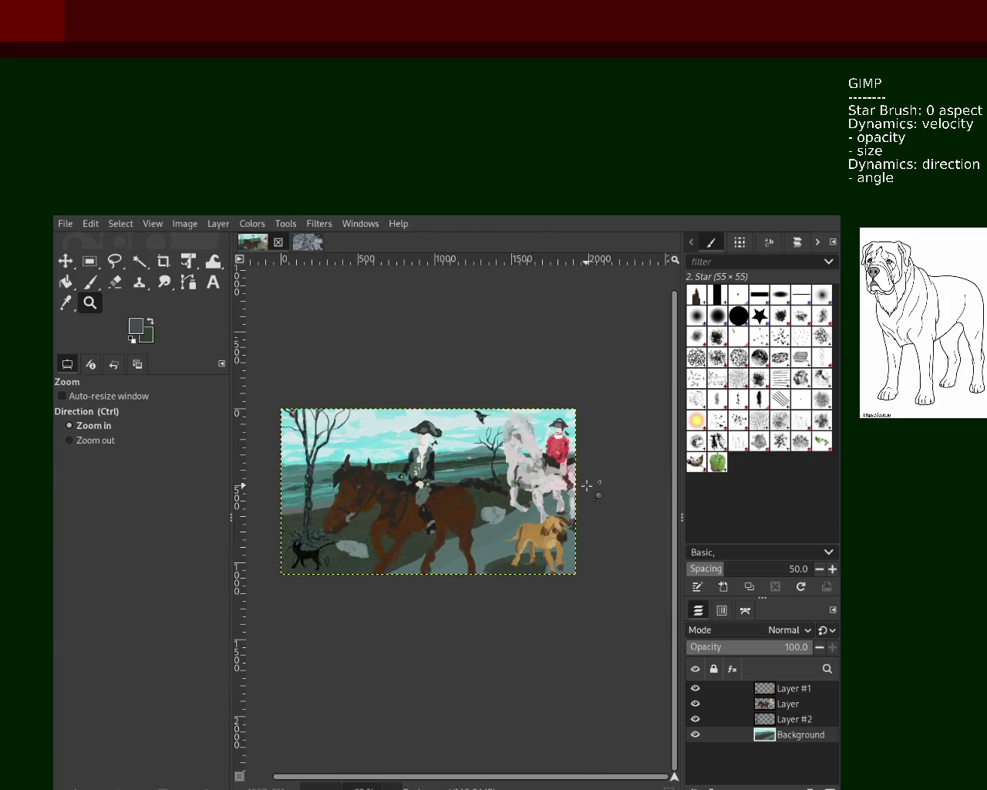
scroll(588, 483, "up", 1)
scroll(586, 482, "up", 2)
scroll(563, 509, "up", 2)
left_click(545, 531)
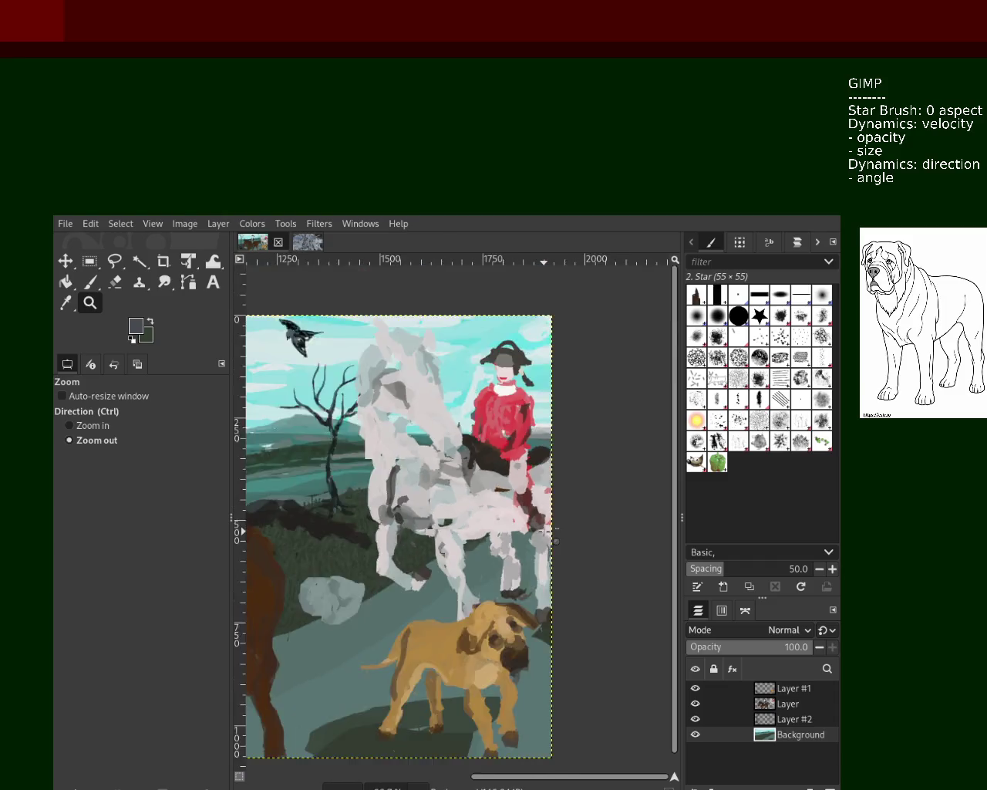
left_click(545, 531)
left_click(544, 531, "ctrl")
left_click(526, 541, "ctrl")
left_click(525, 541, "ctrl")
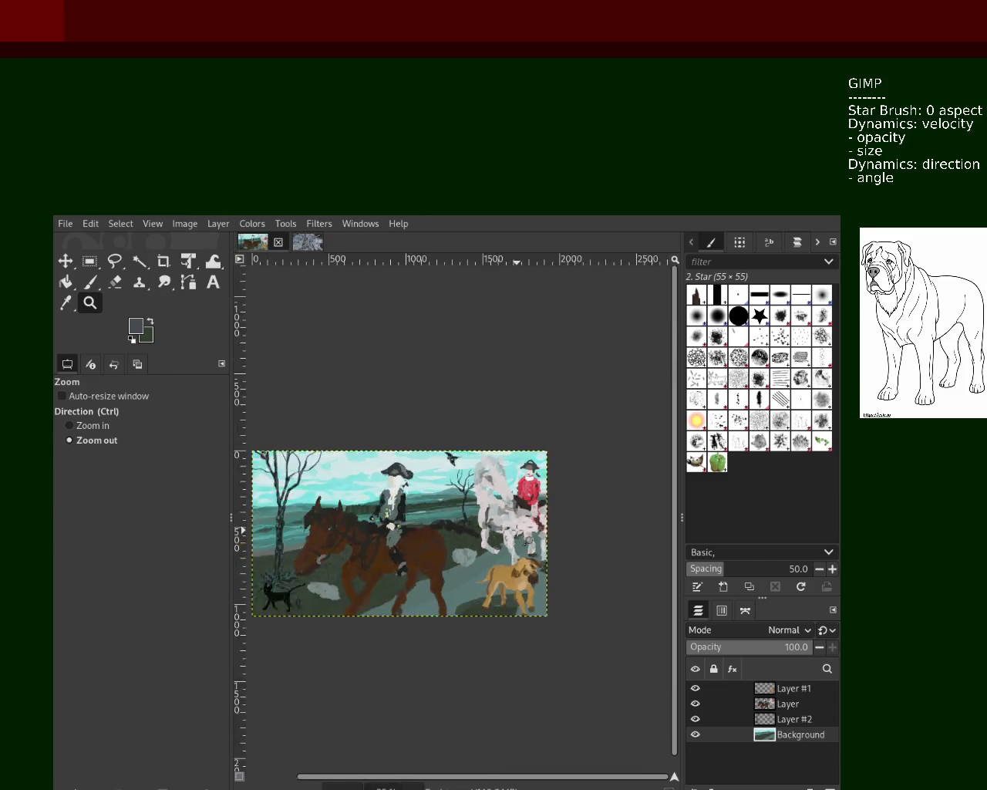
left_click(521, 520, "ctrl")
left_click(402, 565)
left_click(402, 565)
left_click(401, 565)
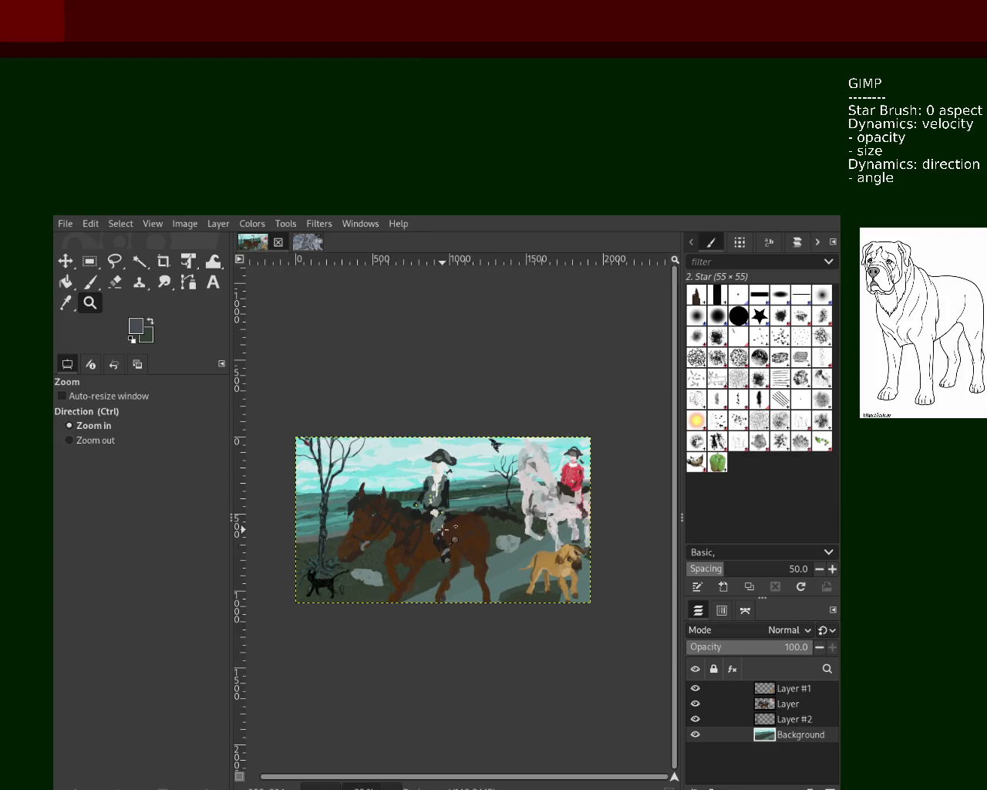
left_click(457, 540, "ctrl")
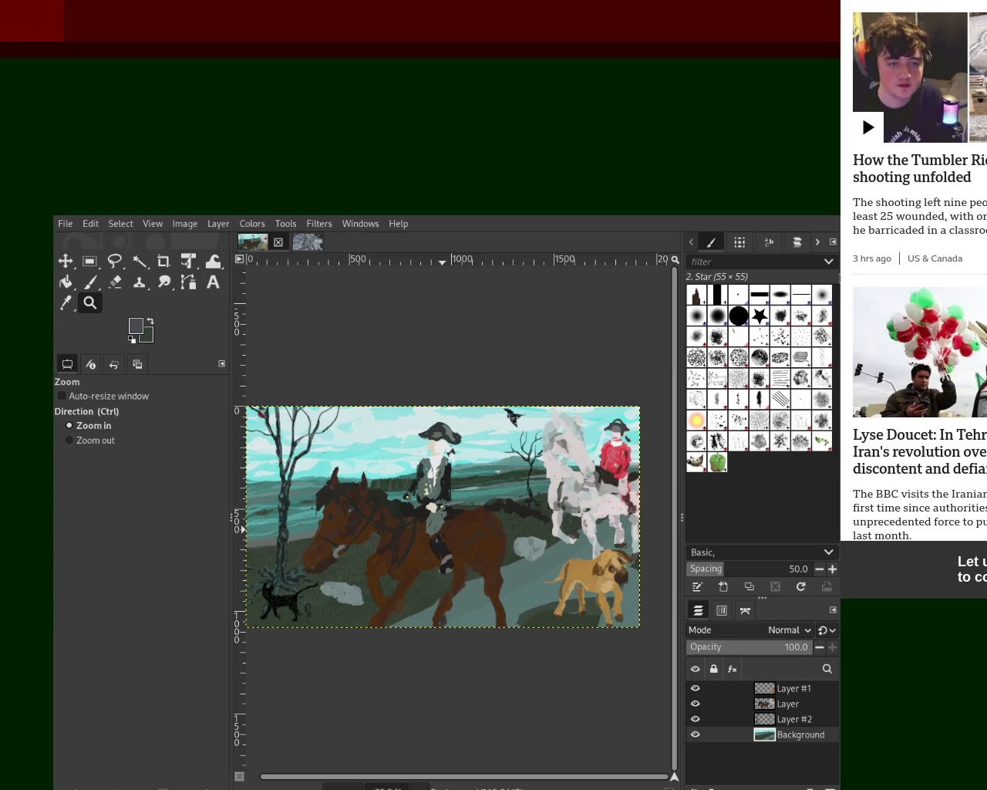
scroll(839, 293, "down", 3)
scroll(839, 316, "down", 5)
scroll(839, 340, "down", 1)
scroll(839, 385, "down", 4)
scroll(840, 396, "down", 3)
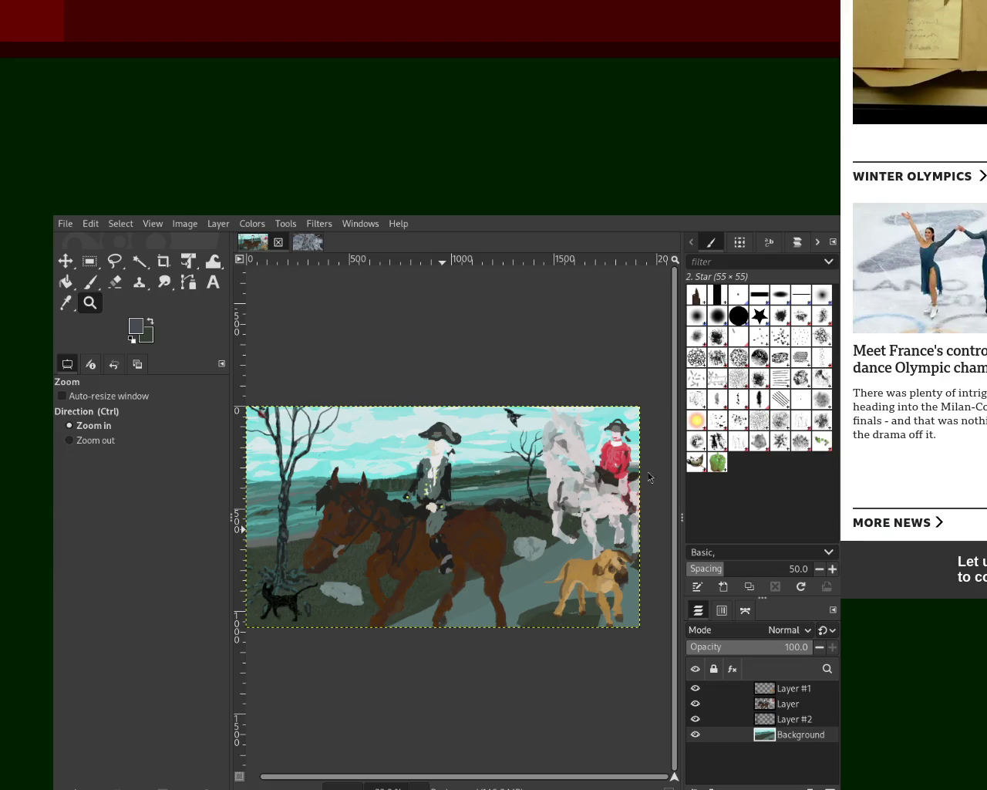